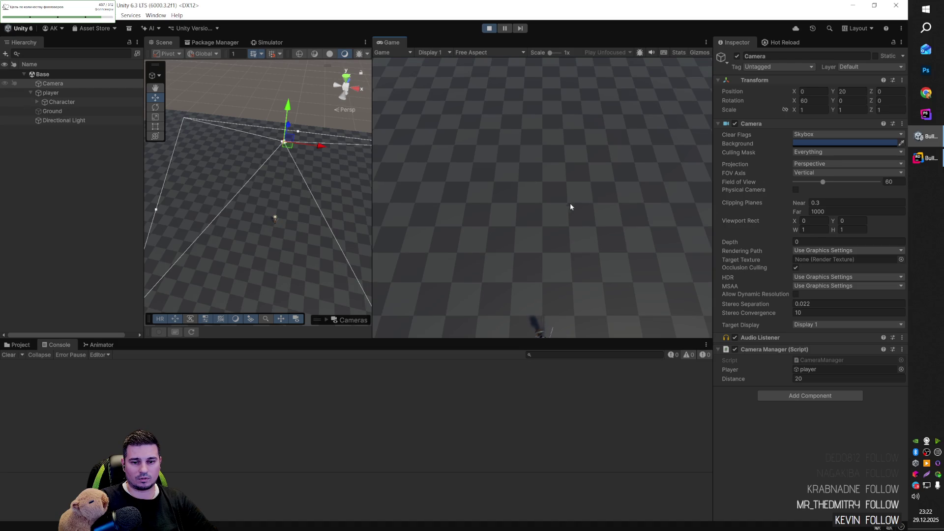
- Walk the player forward and back with W and S, and orbit the Scene view to check the camera frustum
{"action": "key", "text": "w"}
{"action": "key", "text": "s"}
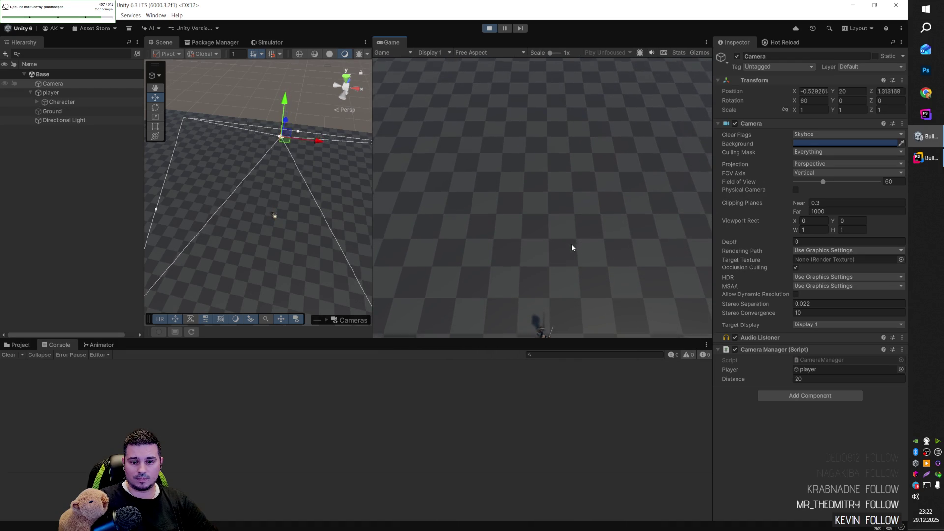
{"action": "key", "text": "s"}
{"action": "mouse_move", "coordinate": [256, 207]}
{"action": "left_mouse_down"}
{"action": "mouse_move", "coordinate": [212, 189]}
{"action": "mouse_move", "coordinate": [194, 254]}
{"action": "mouse_move", "coordinate": [231, 244]}
{"action": "mouse_move", "coordinate": [362, 289]}
{"action": "mouse_move", "coordinate": [342, 278]}
{"action": "left_mouse_up"}
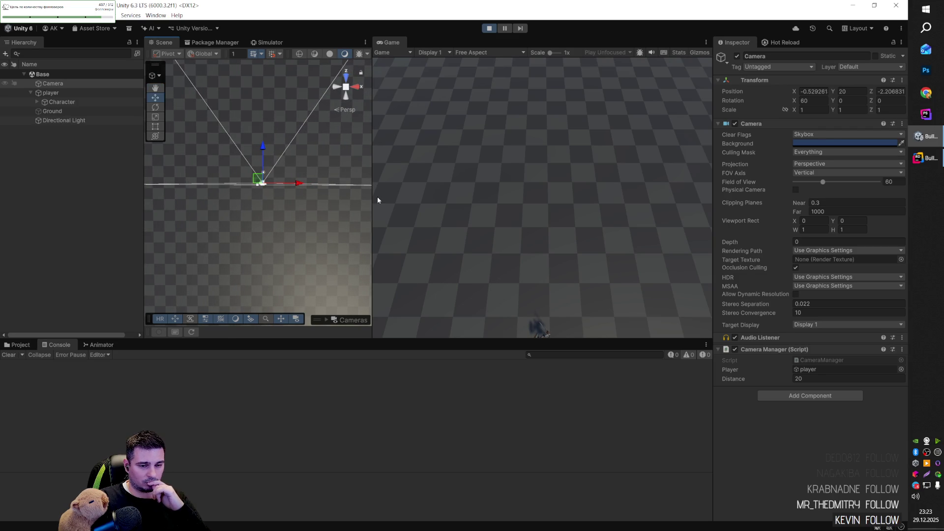
{"action": "key", "text": "alt+Tab"}
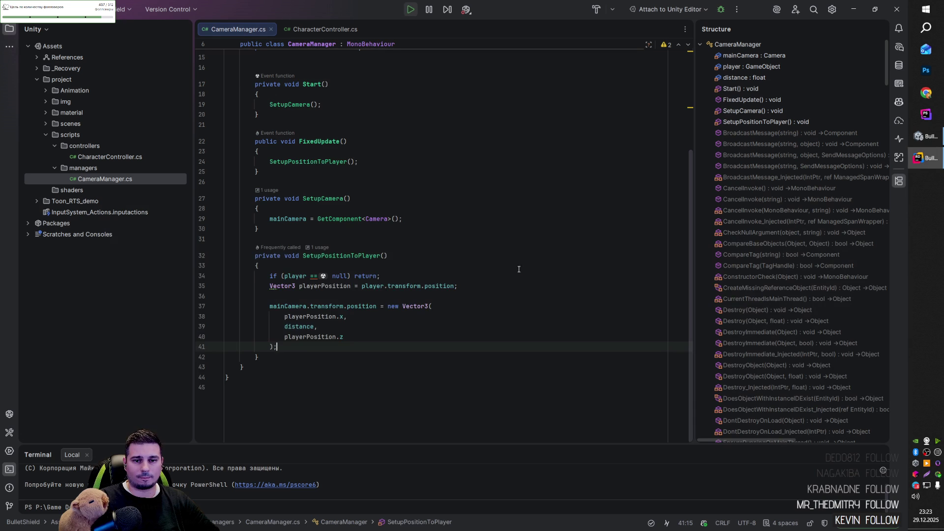
- Declare 'private Transform cameraStartTransform;' on a new line below the distance field
{"action": "scroll", "coordinate": [398, 189], "scroll_direction": "up", "scroll_amount": 5}
{"action": "left_click", "coordinate": [398, 183]}
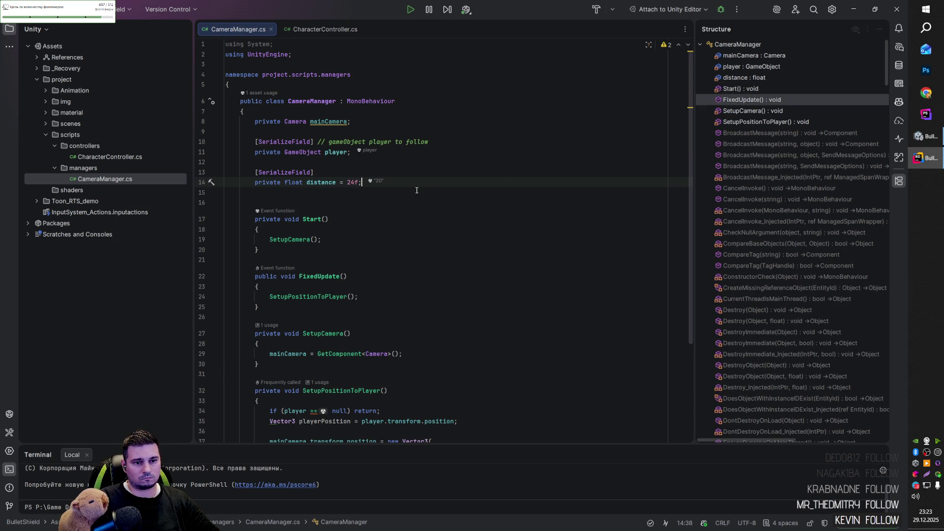
{"action": "key", "text": "Return"}
{"action": "key", "text": "Return"}
{"action": "type", "text": "private Transform "}
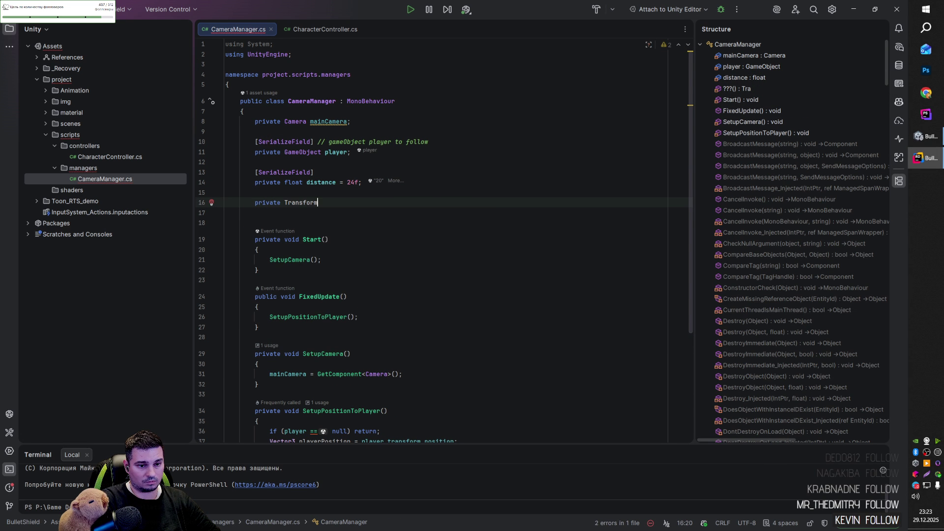
{"action": "type", "text": "came"}
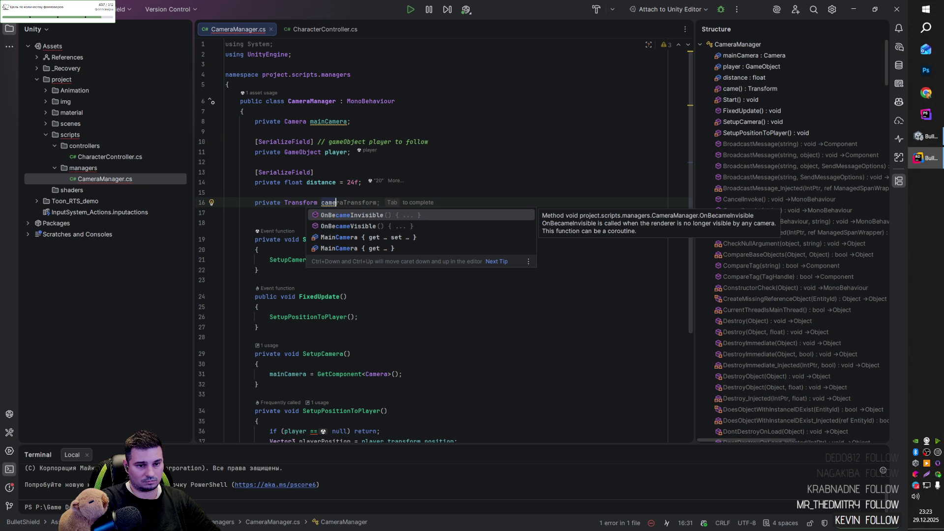
{"action": "type", "text": "raStartTransform;"}
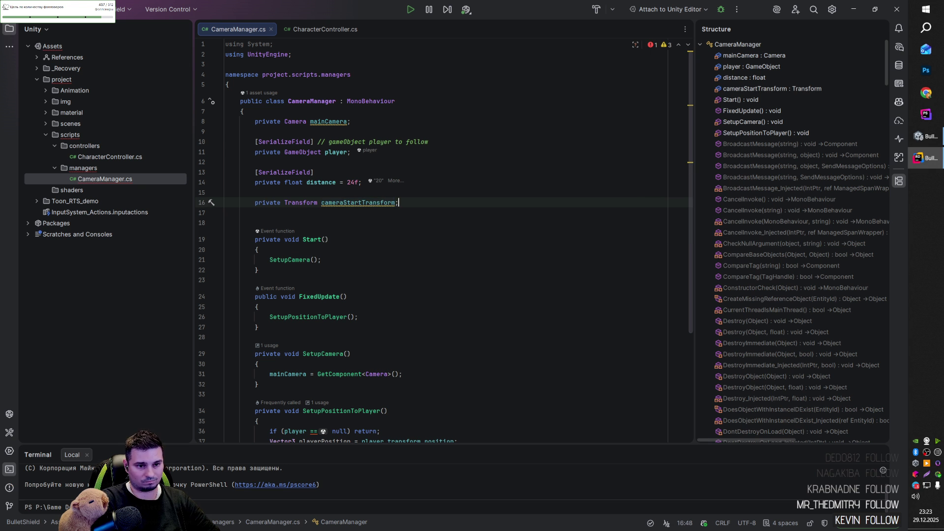
{"action": "left_click", "coordinate": [291, 260]}
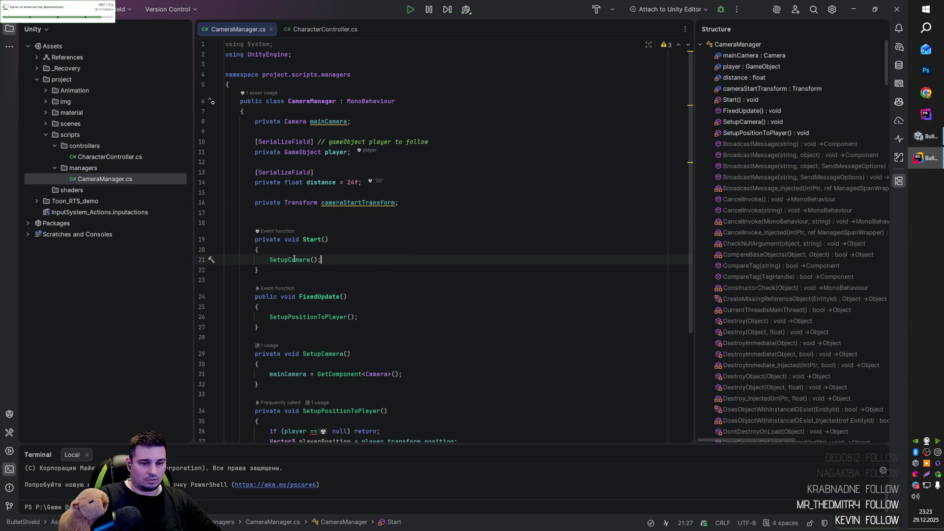
- Move the GetComponent<Camera> line into Start, delete SetupCamera, and accept the cameraStartTransform assignment
{"action": "scroll", "coordinate": [309, 258], "scroll_direction": "down", "scroll_amount": 1}
{"action": "scroll", "coordinate": [309, 258], "scroll_direction": "down", "scroll_amount": 5}
{"action": "left_click_drag", "start_coordinate": [278, 252], "coordinate": [411, 252]}
{"action": "key", "text": "ctrl+c"}
{"action": "key", "text": "BackSpace"}
{"action": "left_click", "coordinate": [302, 138]}
{"action": "key", "text": "ctrl+v"}
{"action": "left_click_drag", "start_coordinate": [267, 206], "coordinate": [268, 262]}
{"action": "key", "text": "BackSpace"}
{"action": "left_click", "coordinate": [411, 138]}
{"action": "key", "text": "Return"}
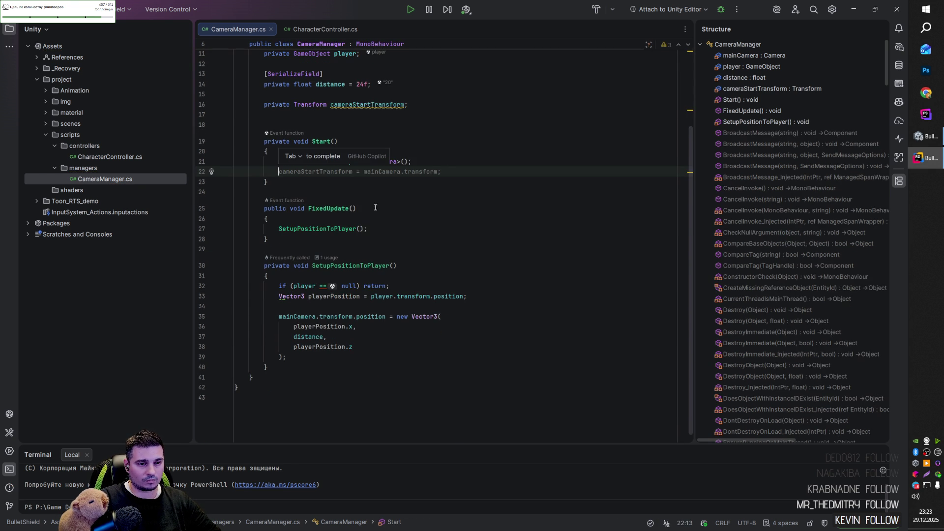
{"action": "key", "text": "Tab"}
- Review SetupPositionToPlayer and open a blank line after the playerPosition declaration
{"action": "left_click", "coordinate": [324, 249]}
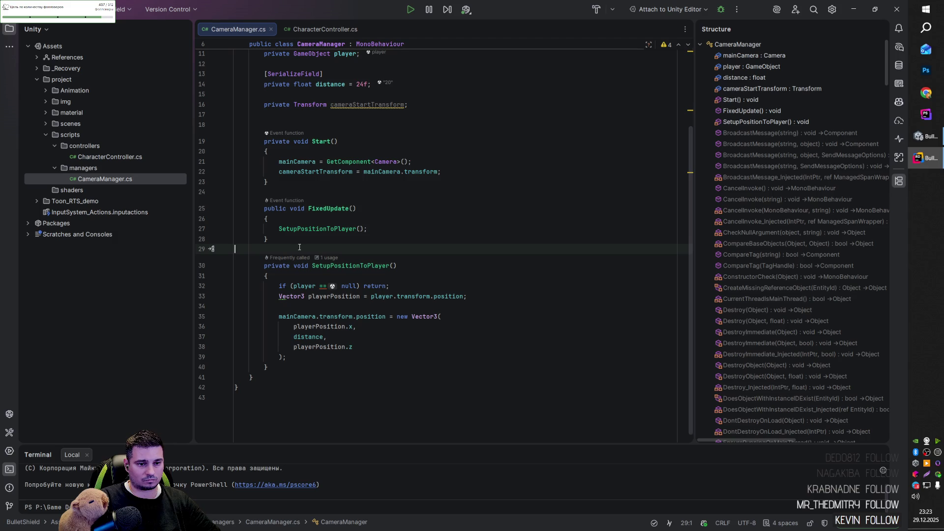
{"action": "left_click", "coordinate": [319, 229]}
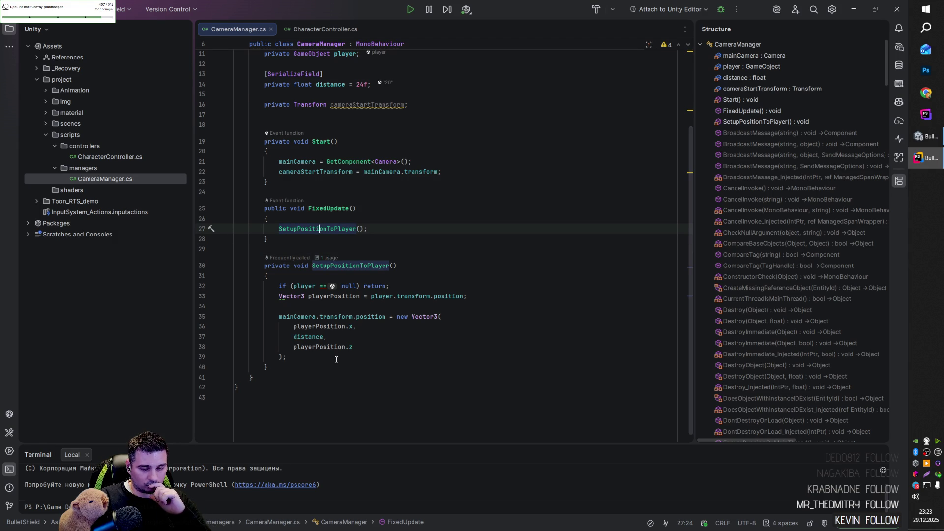
{"action": "left_click_drag", "start_coordinate": [295, 356], "coordinate": [279, 316]}
{"action": "left_click", "coordinate": [364, 316]}
{"action": "key", "text": "Up"}
{"action": "key", "text": "Up"}
{"action": "key", "text": "Up"}
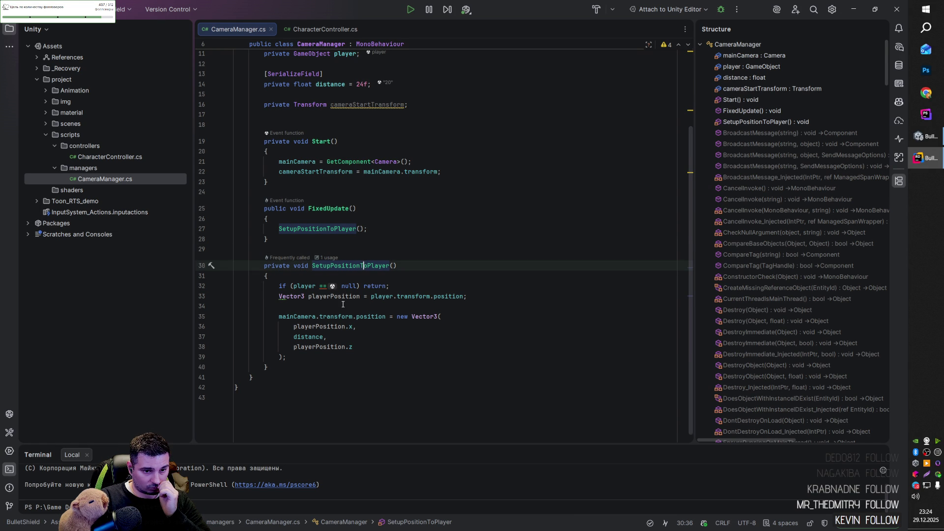
{"action": "left_click", "coordinate": [345, 297]}
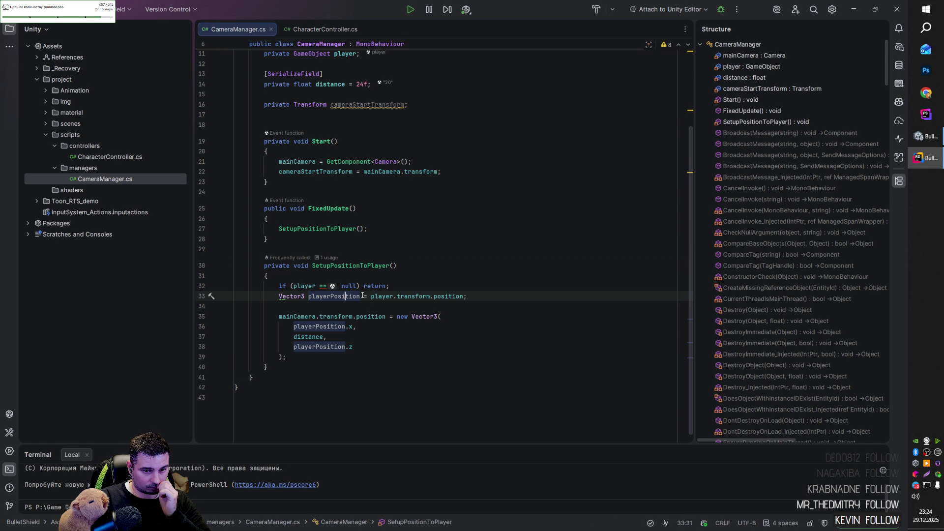
{"action": "left_click", "coordinate": [477, 294]}
{"action": "key", "text": "Return"}
{"action": "key", "text": "Return"}
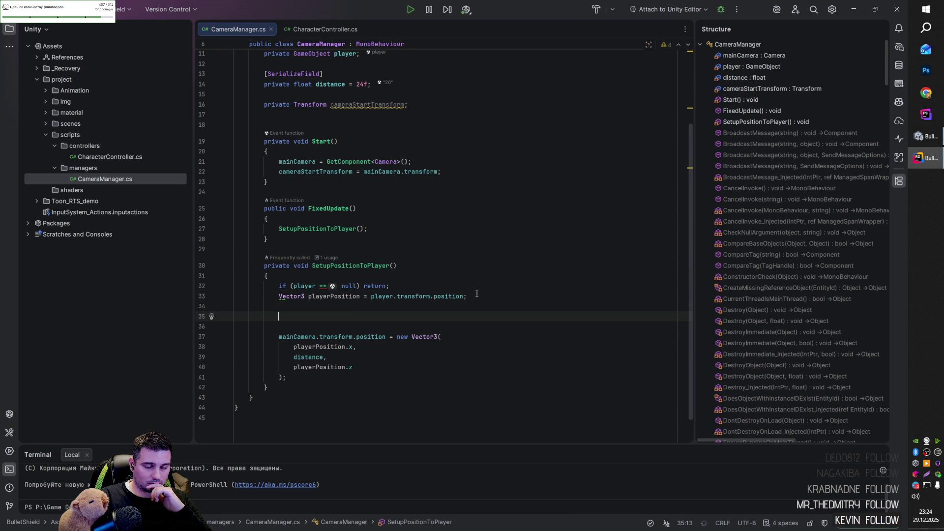
- Add 'playerPosition += cameraStartTransform.position - player.transform.position;' in SetupPositionToPlayer
{"action": "type", "text": "playerPosition += cameraStartTransform.position - player.transform.position;"}
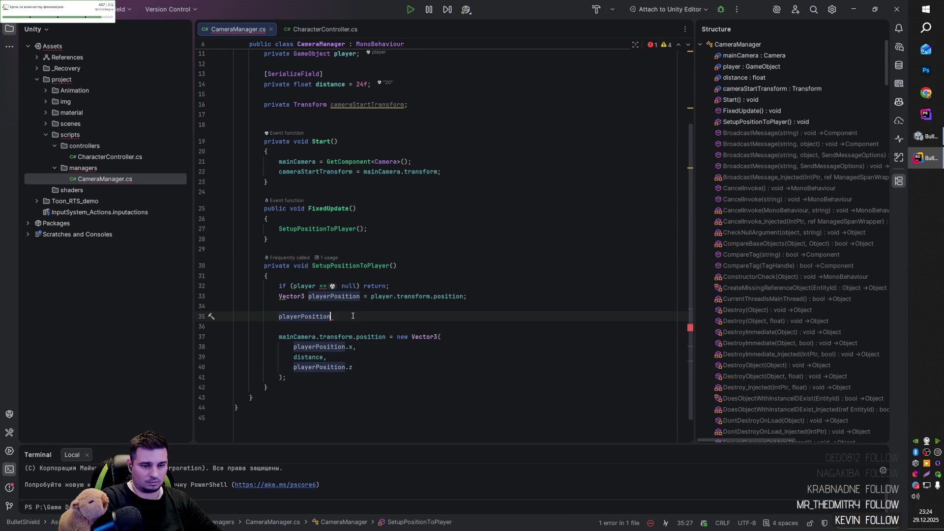
{"action": "key", "text": "Return"}
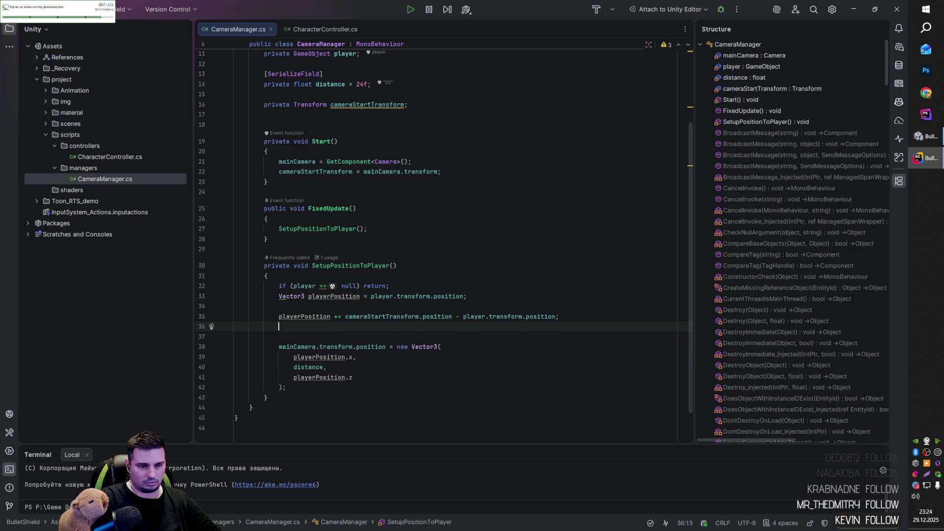
{"action": "left_click", "coordinate": [312, 316]}
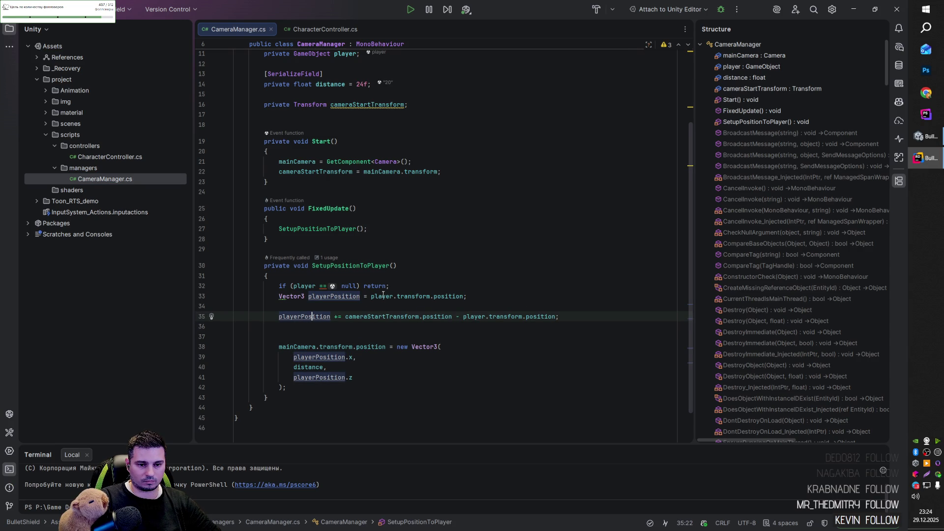
{"action": "left_click", "coordinate": [433, 316]}
{"action": "left_click", "coordinate": [531, 316]}
{"action": "left_click", "coordinate": [568, 321]}
- Replace the old position code with the Vector3 newCameraPosition block and accept its assignment line
{"action": "mouse_move", "coordinate": [286, 387]}
{"action": "left_mouse_down"}
{"action": "mouse_move", "coordinate": [276, 326]}
{"action": "mouse_move", "coordinate": [291, 295]}
{"action": "left_mouse_up"}
{"action": "key", "text": "Delete"}
{"action": "key", "text": "ctrl+z"}
{"action": "key", "text": "ctrl+v"}
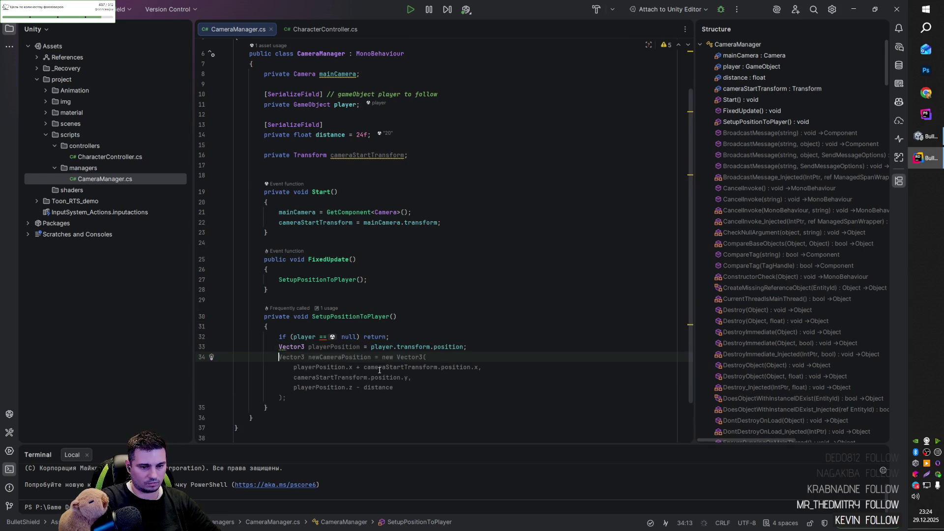
{"action": "key", "text": "Tab"}
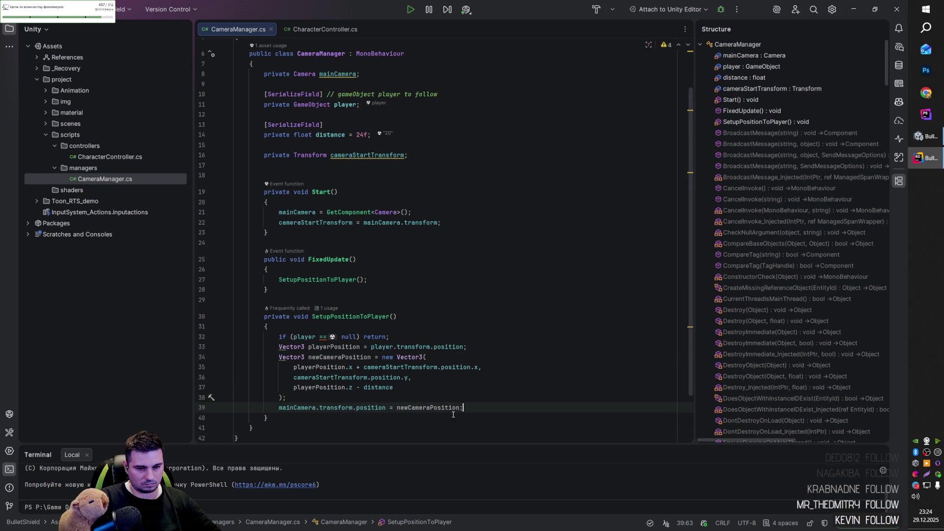
- Review the newCameraPosition block and playerPosition usage, then return to Unity
{"action": "scroll", "coordinate": [482, 404], "scroll_direction": "down", "scroll_amount": 2}
{"action": "left_click", "coordinate": [344, 316]}
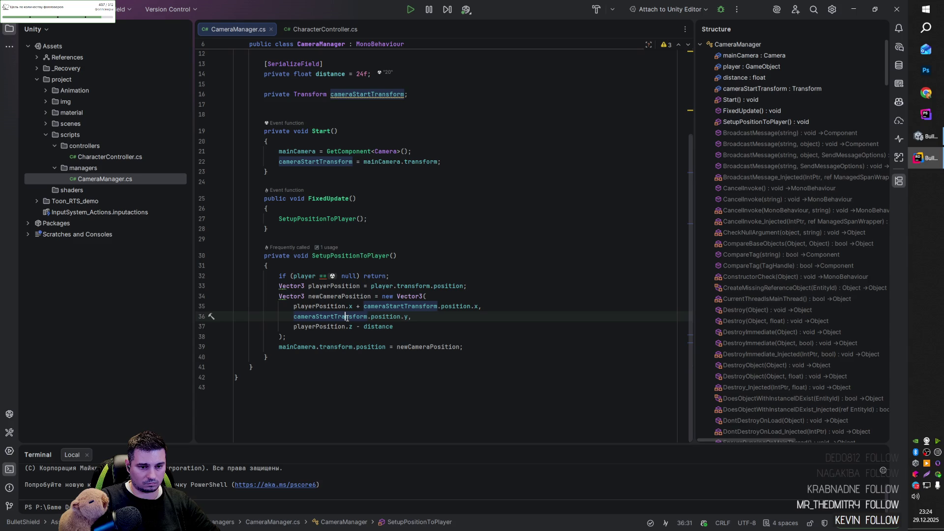
{"action": "left_click", "coordinate": [395, 339]}
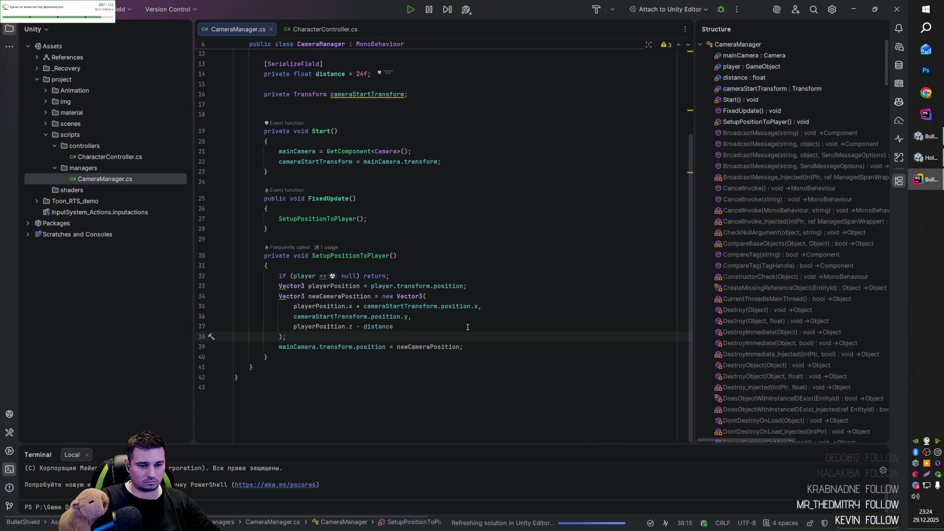
{"action": "left_click", "coordinate": [434, 348]}
{"action": "left_click", "coordinate": [353, 286]}
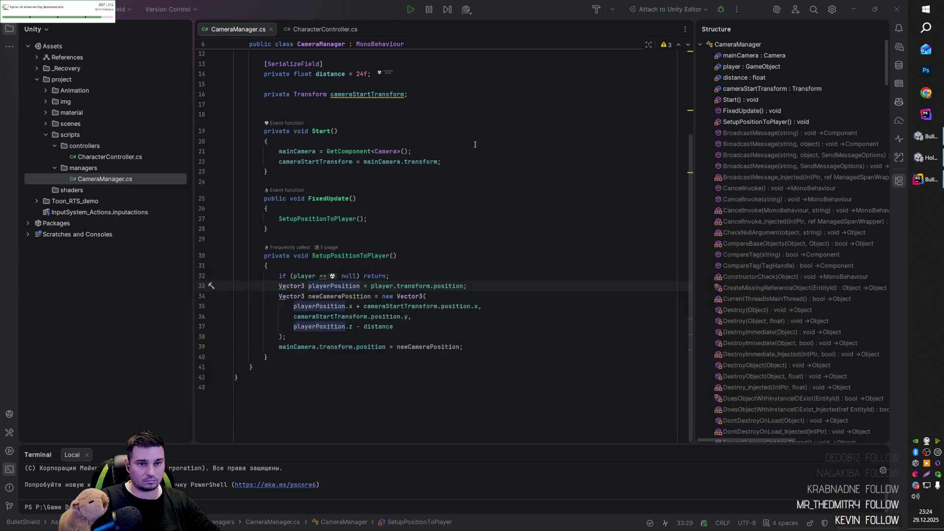
{"action": "left_click", "coordinate": [853, 10]}
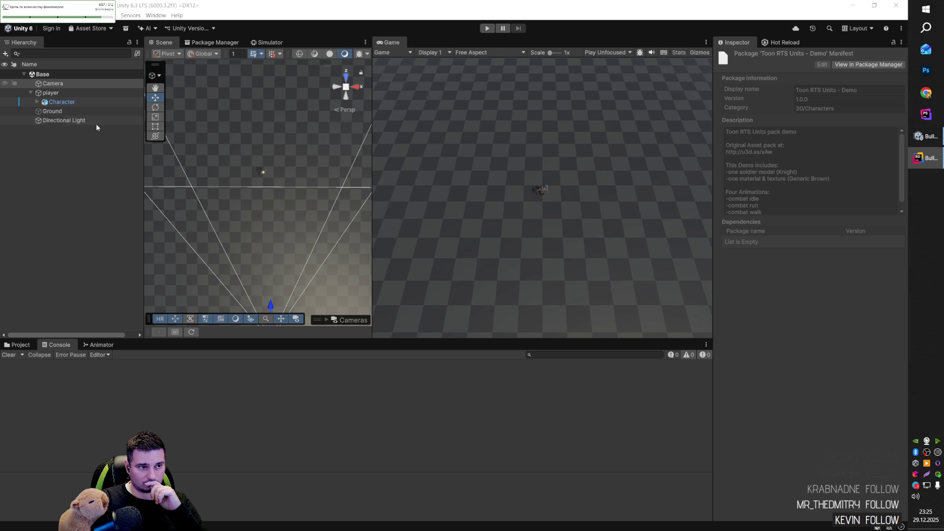
- Select Camera and Ground, orbit the scene, and play-test the updated camera follow
{"action": "left_click", "coordinate": [59, 83]}
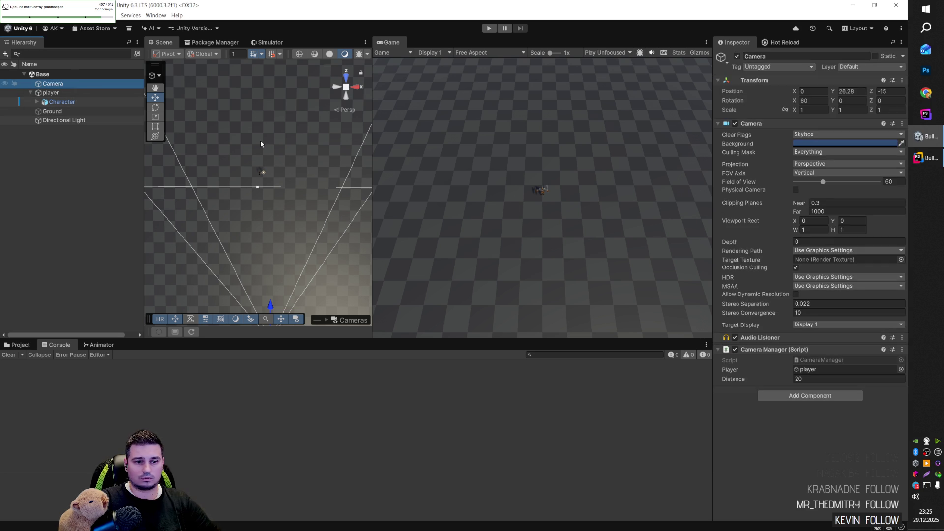
{"action": "left_click", "coordinate": [261, 206]}
{"action": "mouse_move", "coordinate": [260, 206]}
{"action": "left_mouse_down"}
{"action": "mouse_move", "coordinate": [423, 222]}
{"action": "mouse_move", "coordinate": [623, 166]}
{"action": "mouse_move", "coordinate": [259, 148]}
{"action": "mouse_move", "coordinate": [283, 174]}
{"action": "mouse_move", "coordinate": [364, 138]}
{"action": "left_mouse_up"}
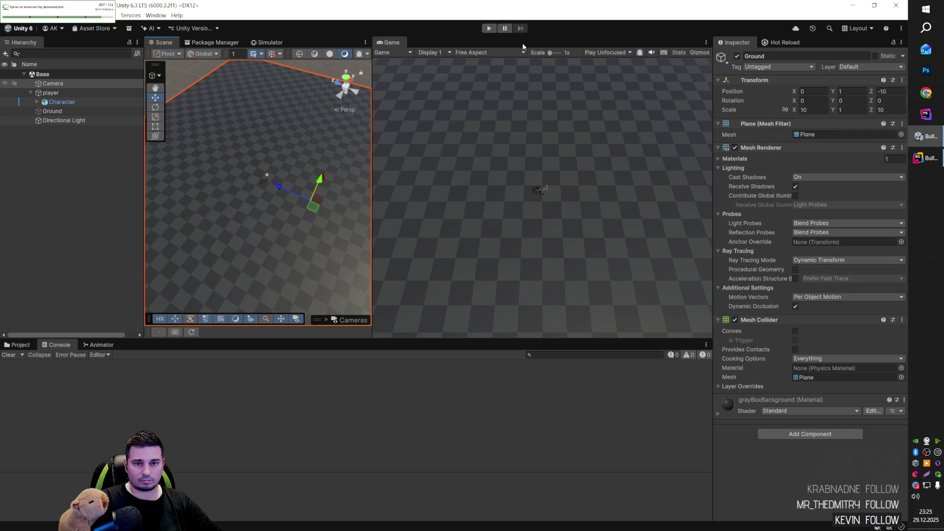
{"action": "left_click", "coordinate": [490, 28]}
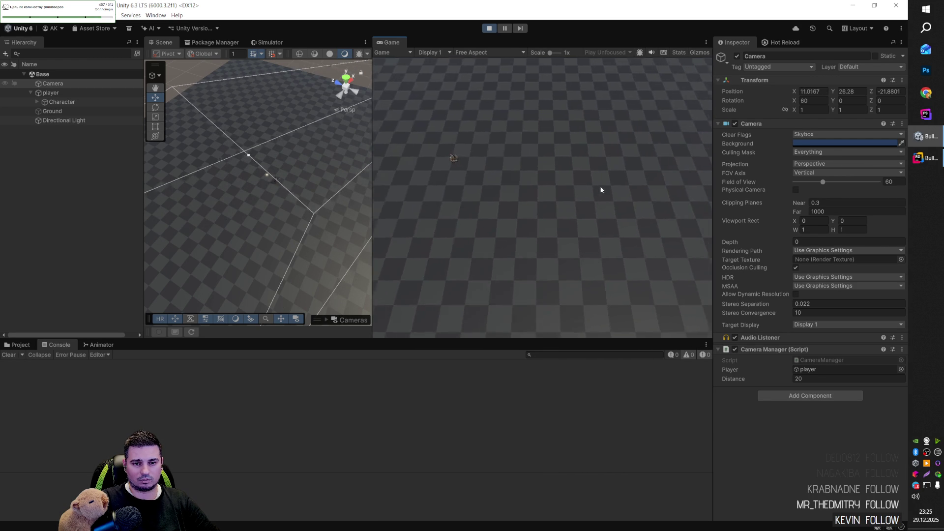
{"action": "key", "text": "alt+Tab"}
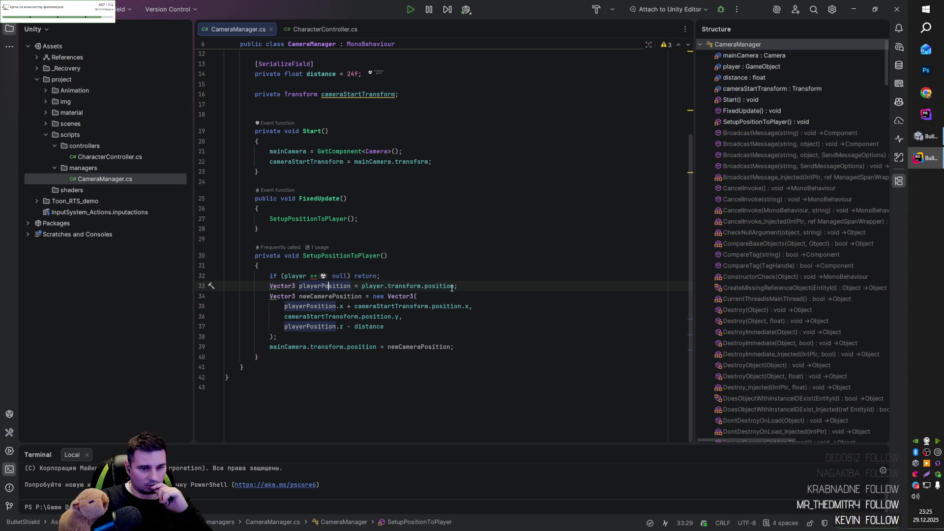
- Delete '+ cameraStartTransform.position.x' so the camera's X uses only playerPosition.x
{"action": "left_click", "coordinate": [473, 306]}
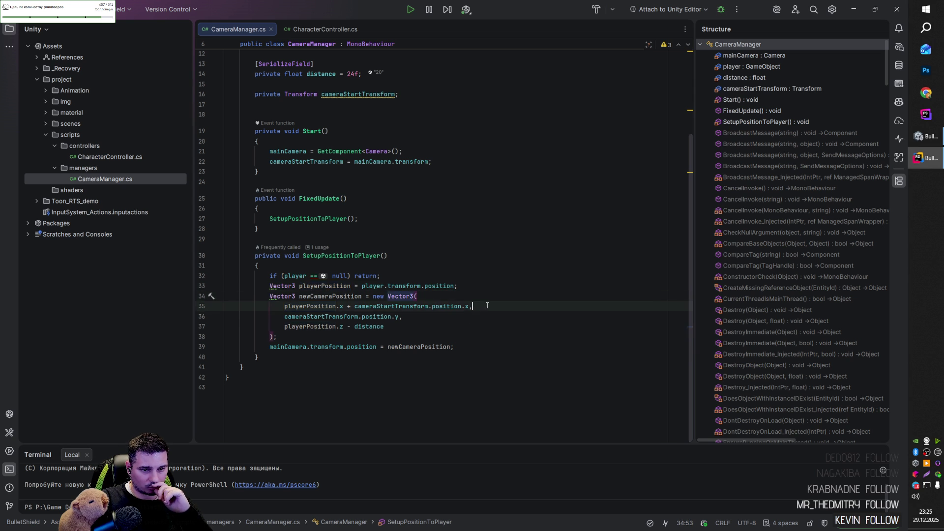
{"action": "mouse_move", "coordinate": [470, 306]}
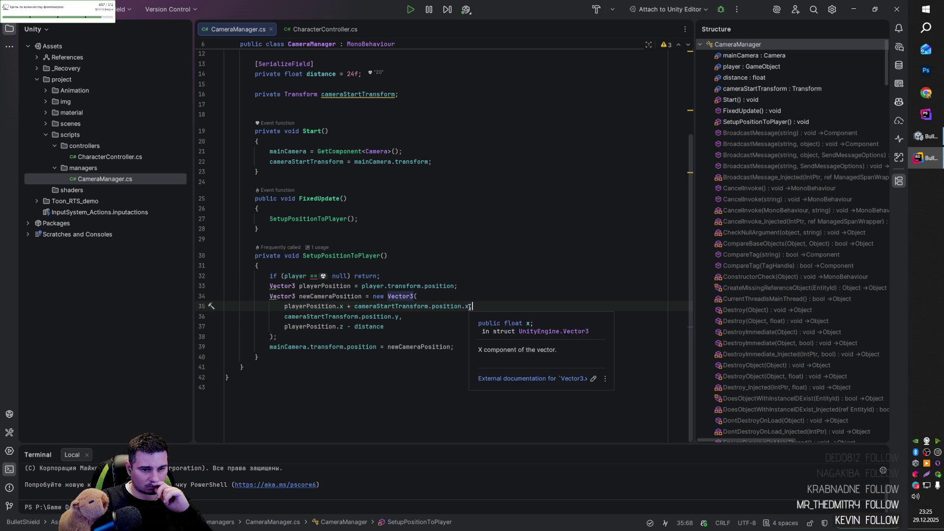
{"action": "key", "text": "ctrl+BackSpace"}
{"action": "key", "text": "ctrl+BackSpace"}
{"action": "key", "text": "ctrl+BackSpace"}
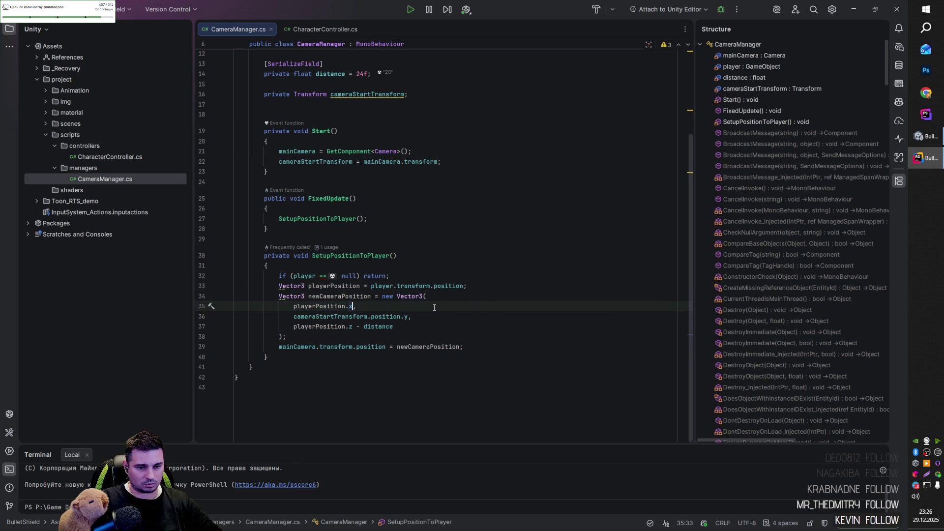
{"action": "key", "text": "alt+Tab"}
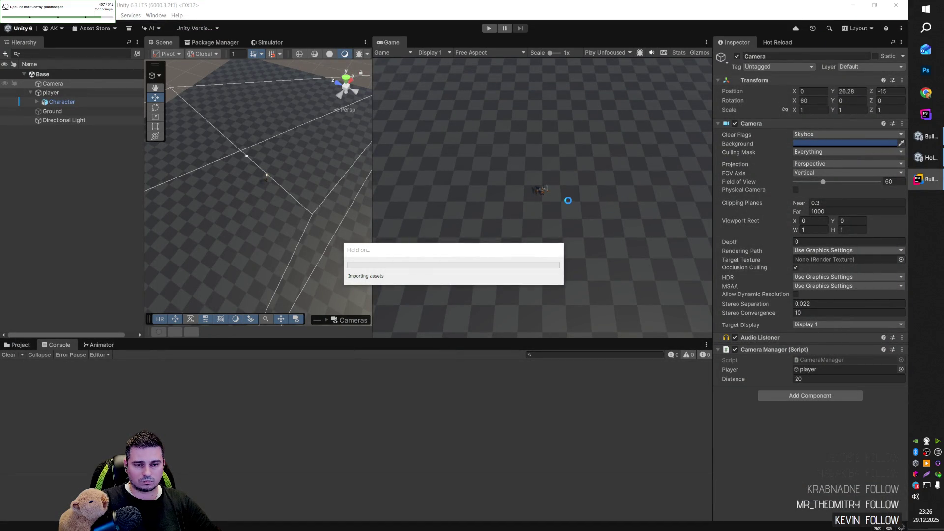
- Play-test the camera follow, walking the character around and scrubbing Distance to about 13.6
{"action": "left_click", "coordinate": [489, 29]}
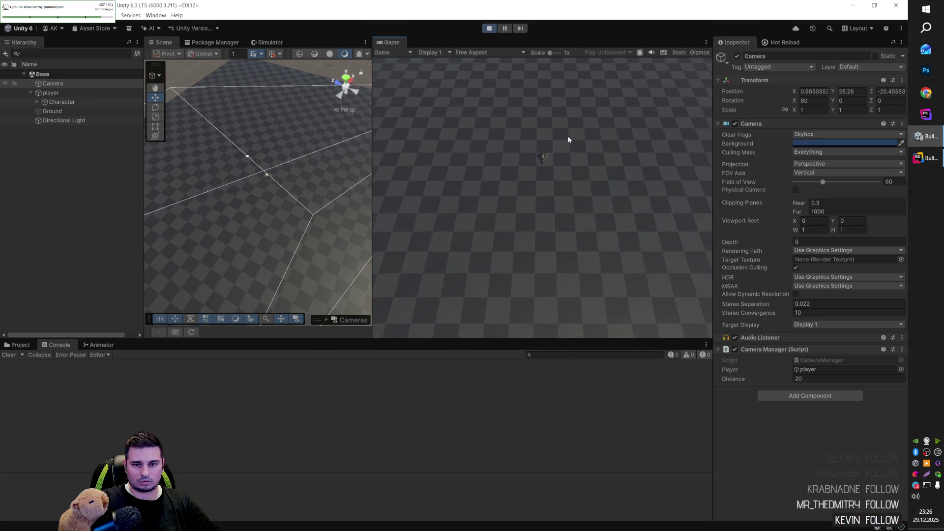
{"action": "left_click", "coordinate": [575, 190]}
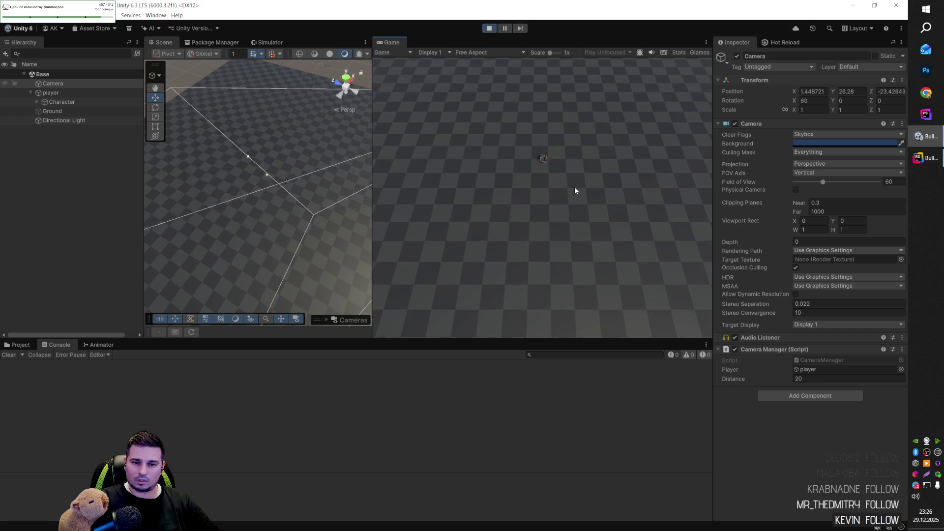
{"action": "left_click", "coordinate": [543, 156]}
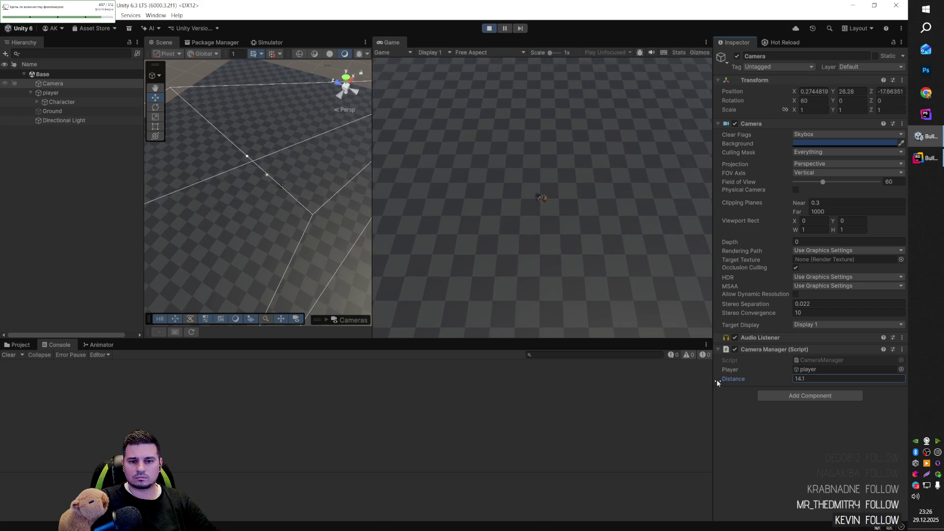
{"action": "mouse_move", "coordinate": [736, 380]}
{"action": "left_mouse_down"}
{"action": "mouse_move", "coordinate": [668, 382]}
{"action": "mouse_move", "coordinate": [721, 380]}
{"action": "mouse_move", "coordinate": [714, 385]}
{"action": "left_mouse_up"}
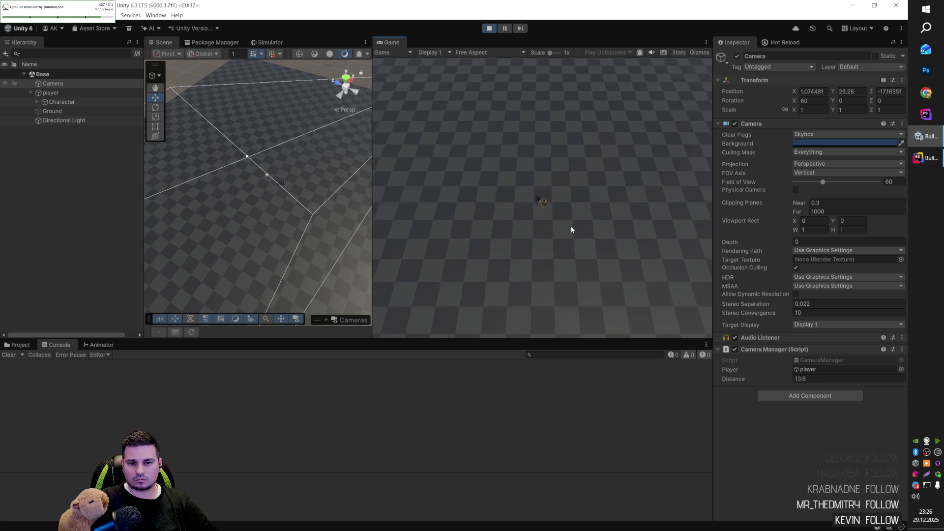
{"action": "key", "text": "a"}
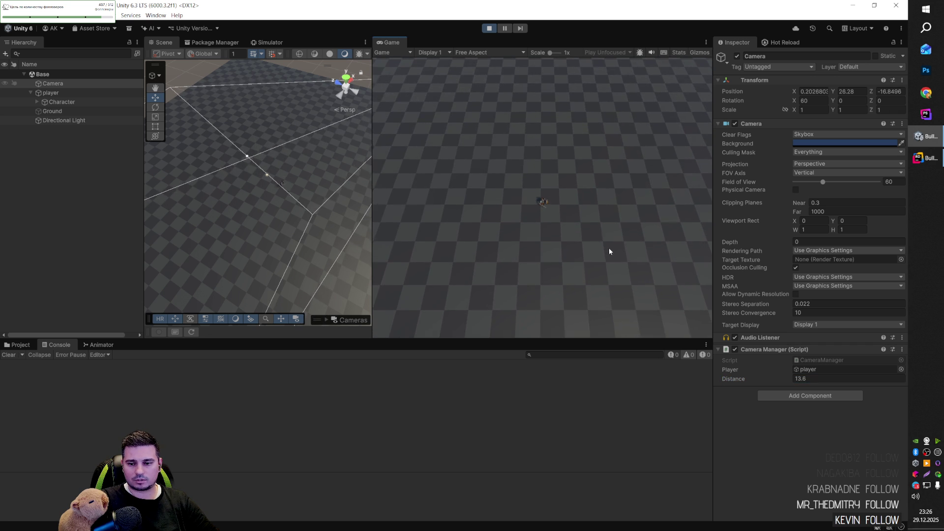
{"action": "key", "text": "ctrl+p"}
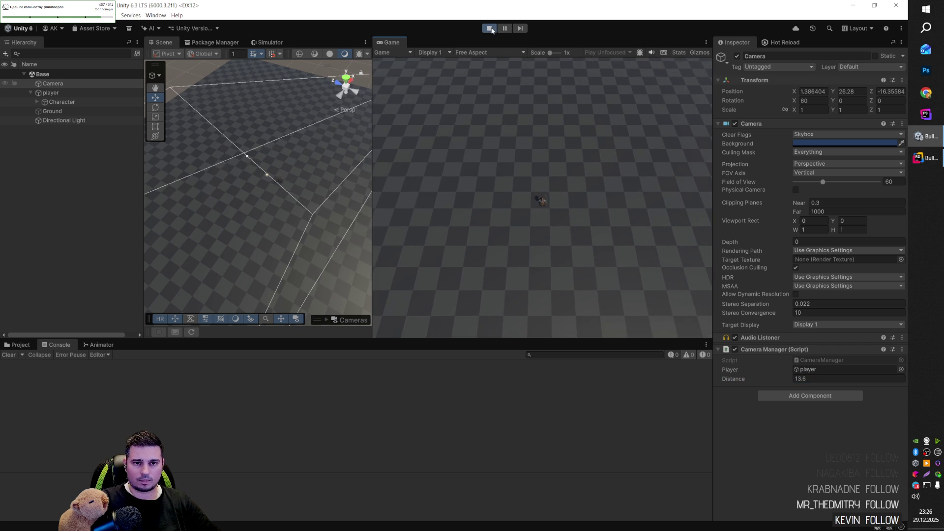
- Set the Camera Manager's Distance to 13 and return to CameraManager.cs
{"action": "key", "text": "alt+Tab"}
{"action": "key", "text": "alt+Tab"}
{"action": "left_click", "coordinate": [811, 378]}
{"action": "type", "text": "13"}
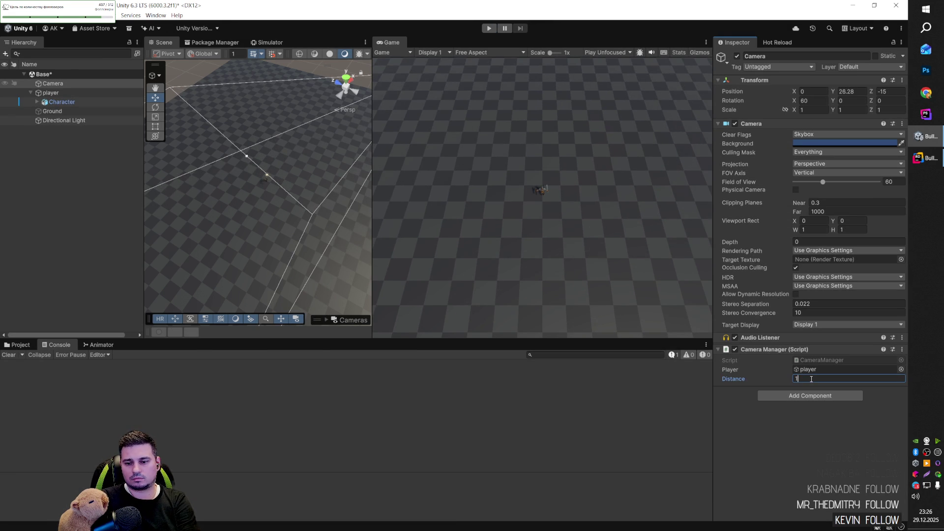
{"action": "key", "text": "alt+Tab"}
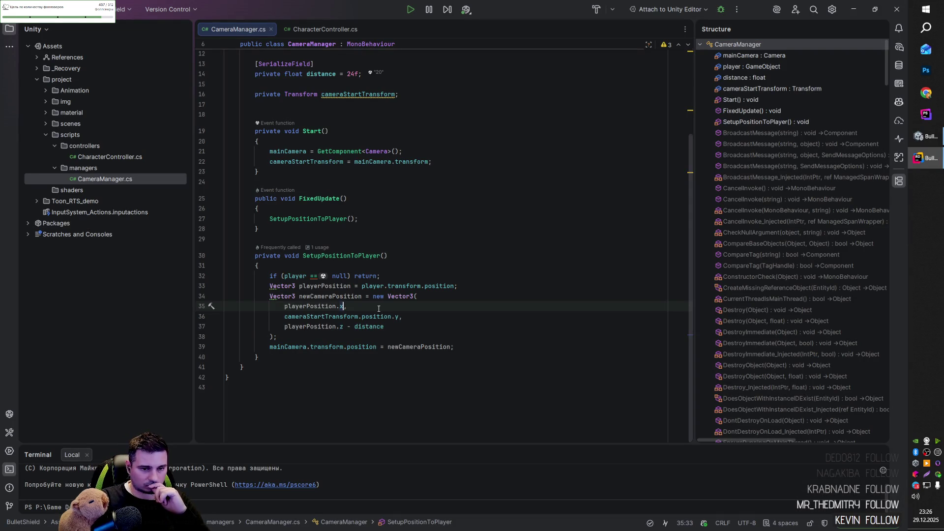
- Inspect the Z line 37 in CameraManager.cs, briefly switching to Unity and back
{"action": "left_click", "coordinate": [364, 327]}
{"action": "left_click", "coordinate": [333, 326]}
{"action": "left_click", "coordinate": [434, 328]}
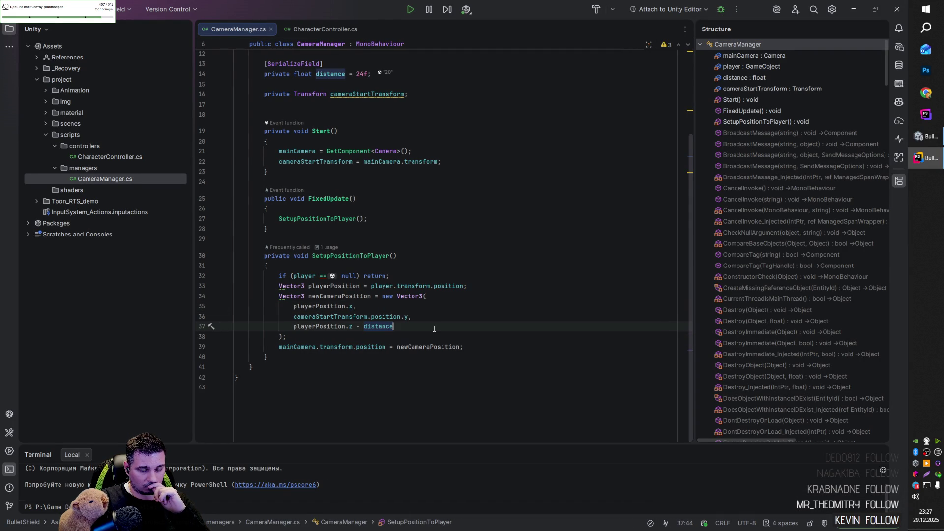
{"action": "key", "text": "alt+Tab"}
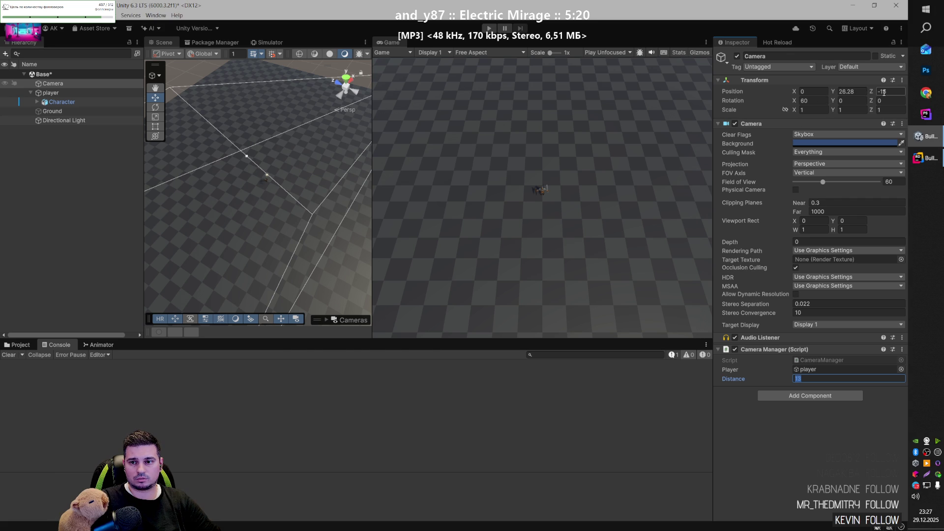
{"action": "key", "text": "alt+Tab"}
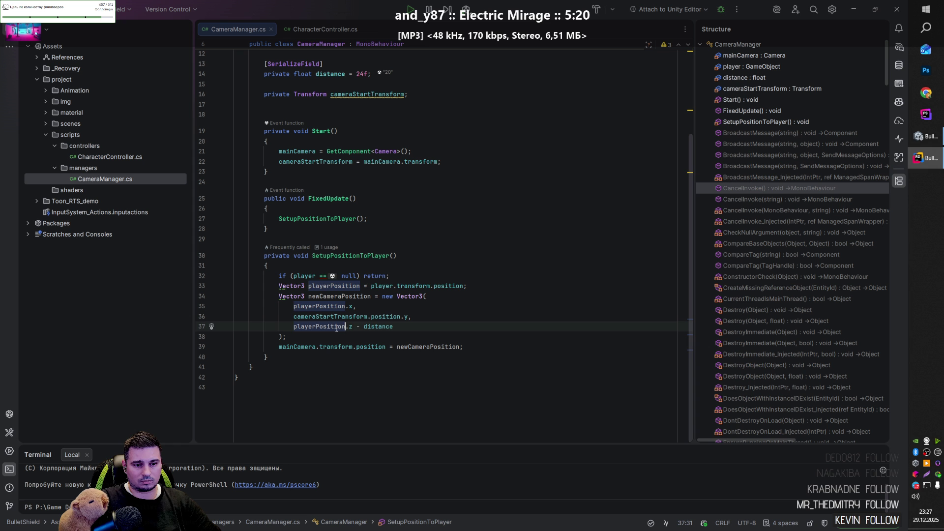
- Change line 37's '- distance' to '+ cameraStartTransform.position.z'
{"action": "left_click", "coordinate": [330, 316]}
{"action": "double_click", "coordinate": [379, 326]}
{"action": "type", "text": "cameraStartTransform.position.y"}
{"action": "key", "text": "BackSpace"}
{"action": "type", "text": "z"}
{"action": "double_click", "coordinate": [357, 327]}
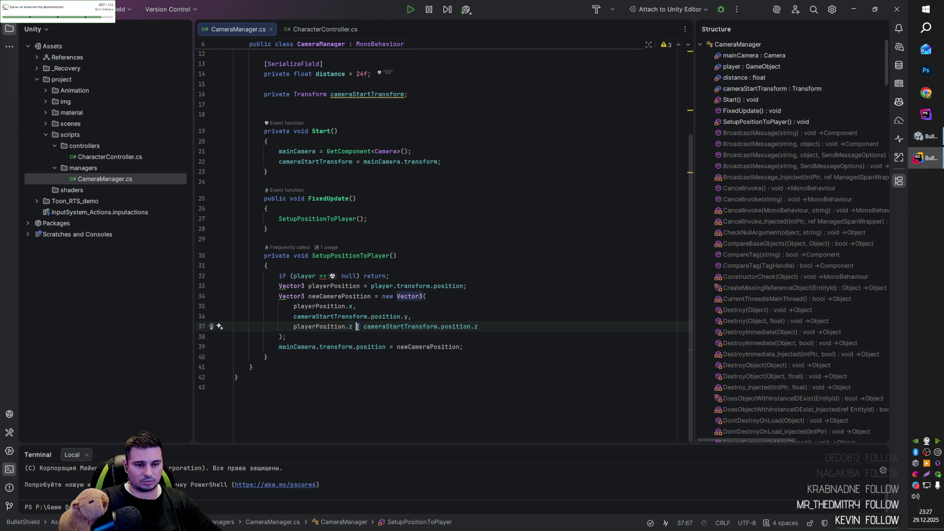
{"action": "type", "text": "+"}
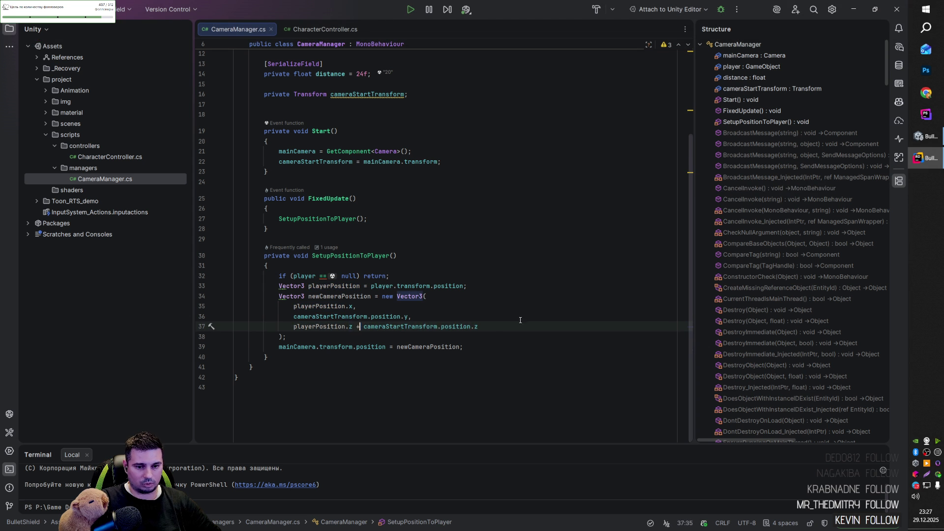
{"action": "left_click", "coordinate": [497, 330]}
- Save CameraManager.cs and bring Unity forward to recompile
{"action": "key", "text": "ctrl+s"}
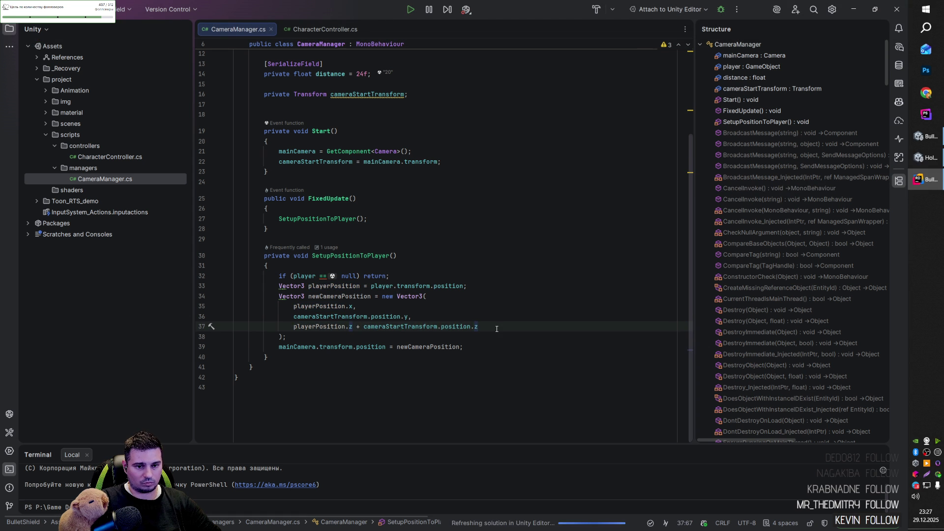
{"action": "key", "text": "alt+Tab"}
{"action": "key", "text": "Escape"}
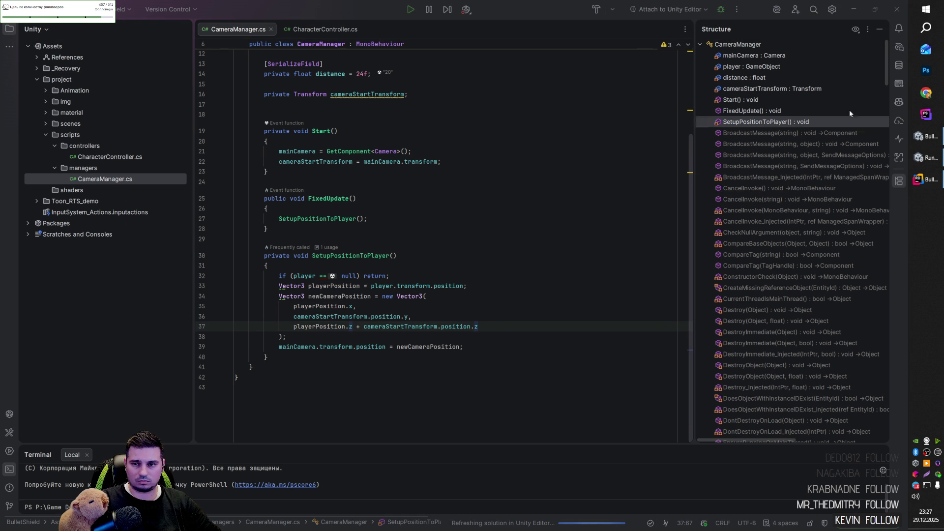
{"action": "left_click", "coordinate": [853, 11]}
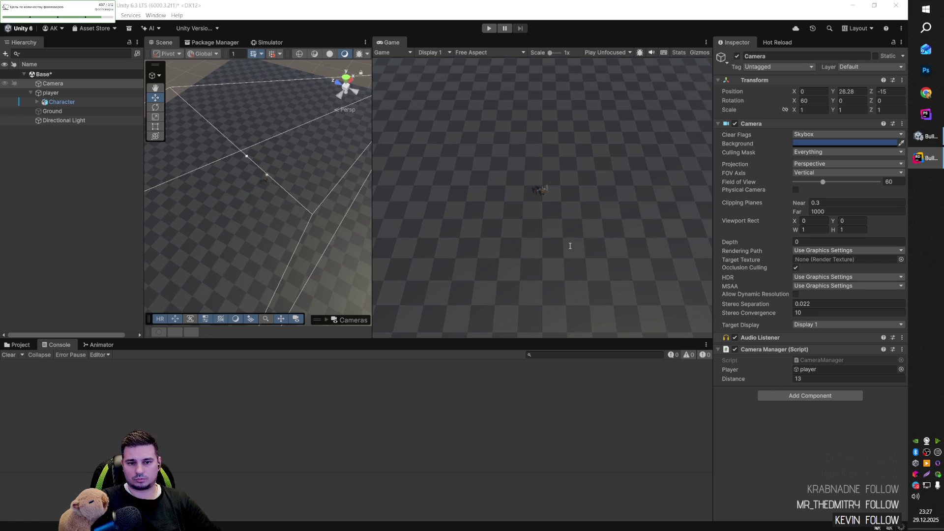
- Play-test the camera once importing finishes, watching its Z drift far from the player
{"action": "left_click", "coordinate": [490, 28]}
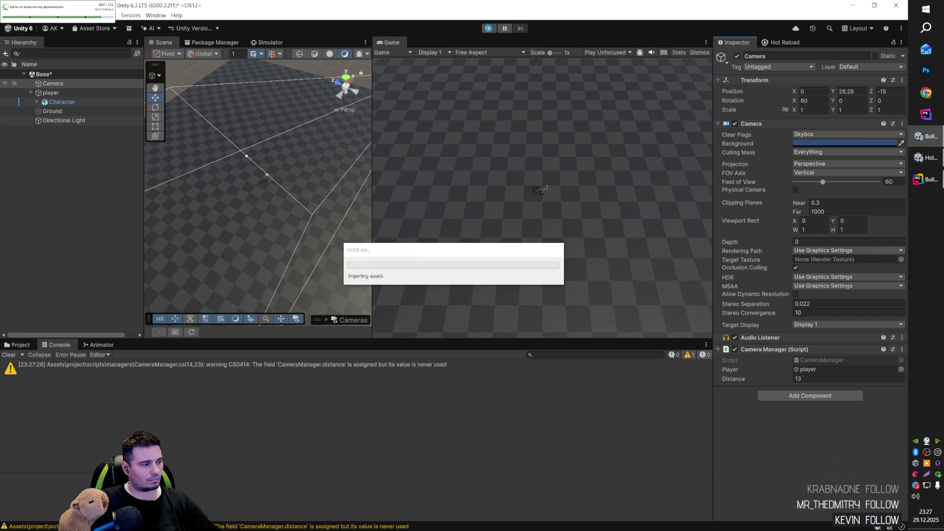
{"action": "left_click", "coordinate": [488, 28]}
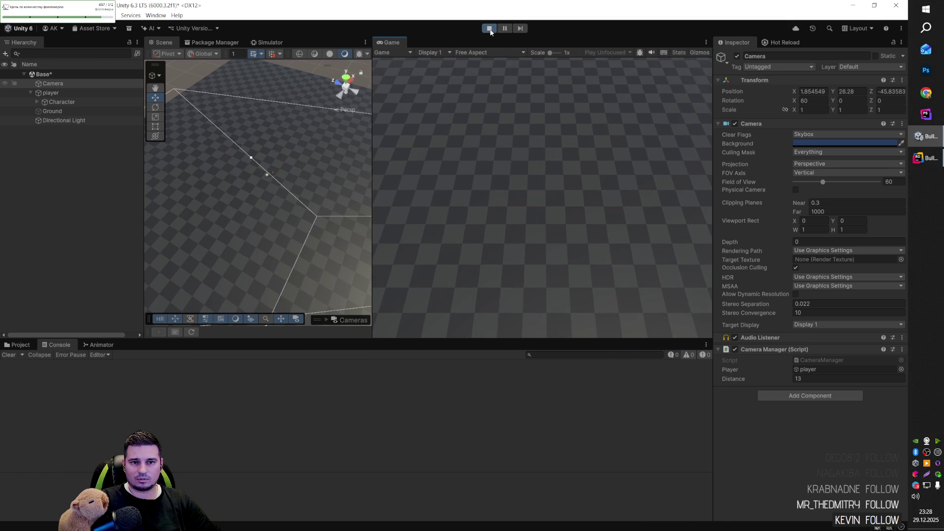
{"action": "key", "text": "alt+Tab"}
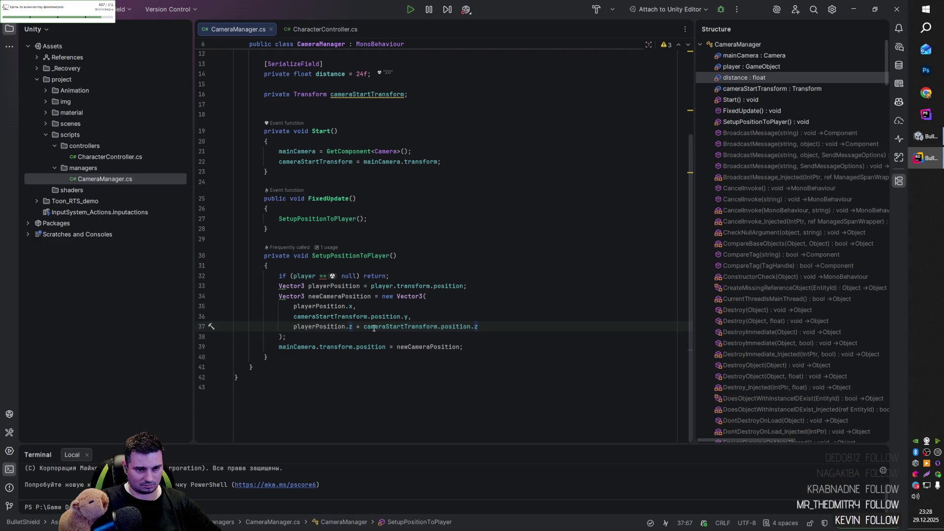
- Undo the line 37 edit so the Z term reads '- distance' again
{"action": "left_click", "coordinate": [365, 316]}
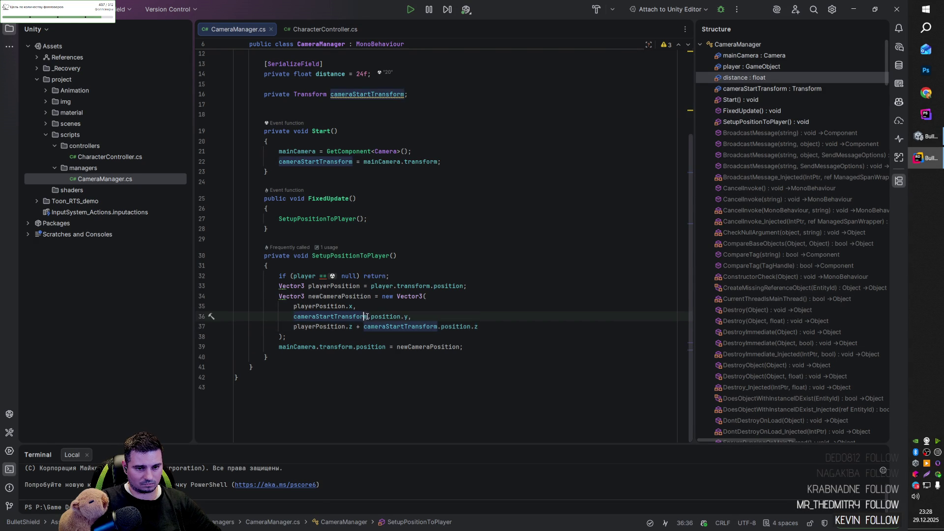
{"action": "left_click", "coordinate": [406, 317]}
{"action": "left_click_drag", "start_coordinate": [481, 324], "coordinate": [353, 327]}
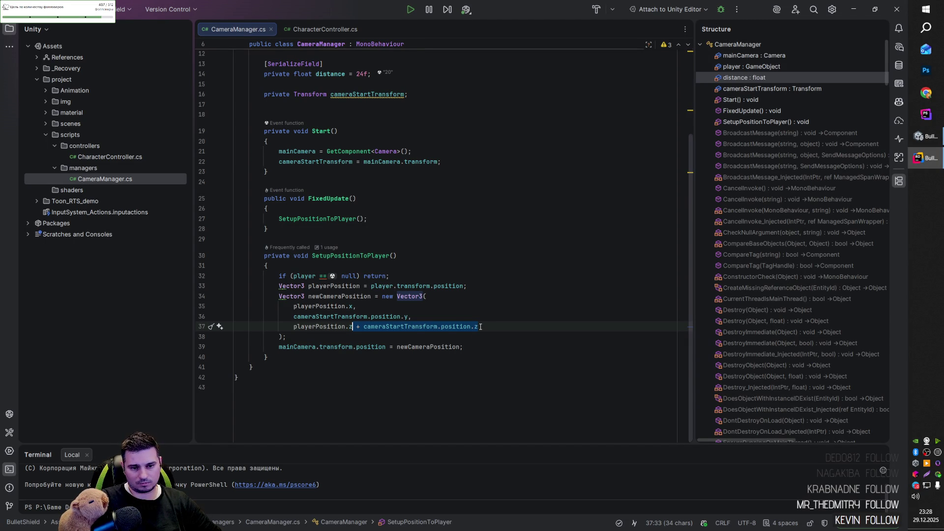
{"action": "key", "text": "Right"}
{"action": "key", "text": "Right"}
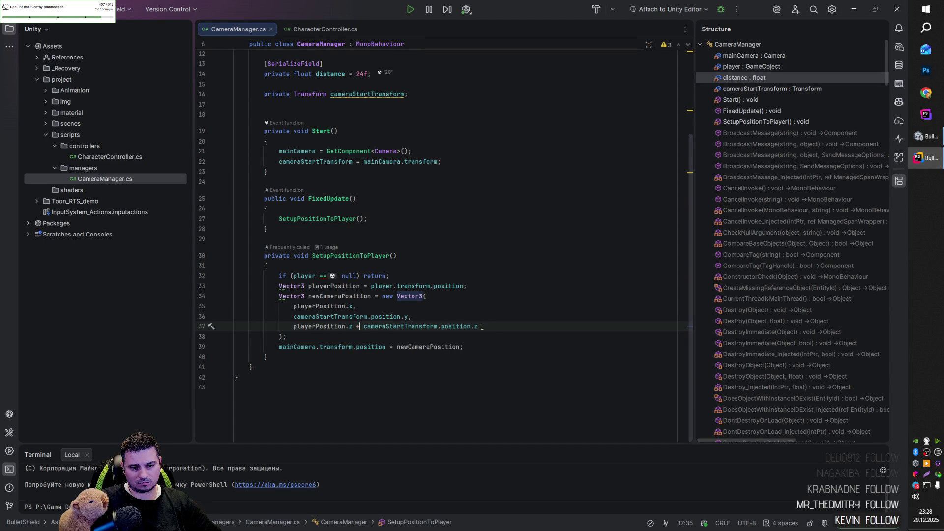
{"action": "key", "text": "ctrl+z"}
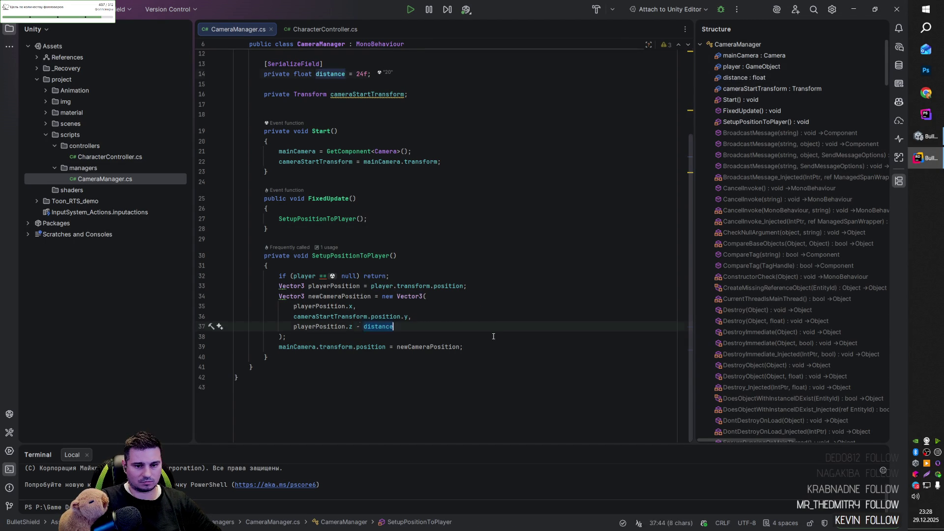
{"action": "left_click", "coordinate": [418, 327]}
{"action": "key", "text": "Left"}
{"action": "key", "text": "Left"}
{"action": "key", "text": "Left"}
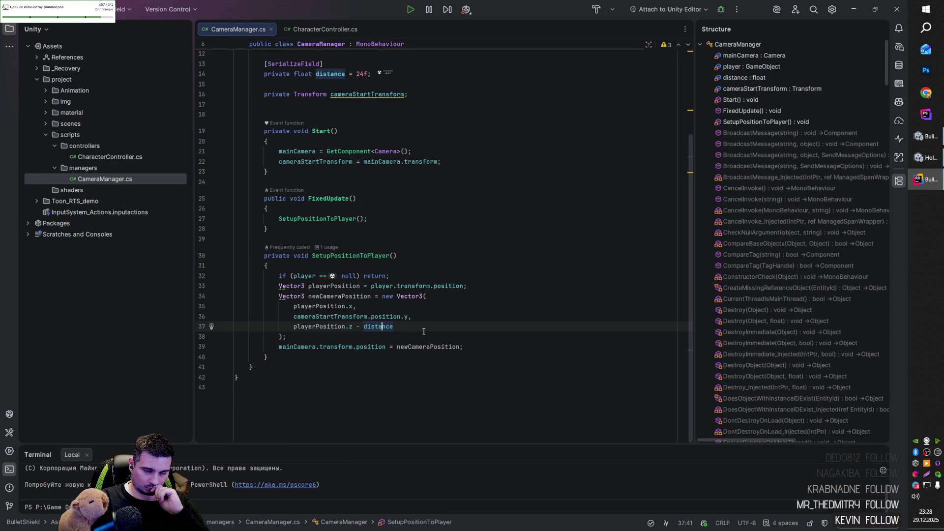
- Replace distance on line 37 with cameraStartTransform.position.y copied from line 36
{"action": "left_click", "coordinate": [345, 316]}
{"action": "scroll", "coordinate": [384, 332], "scroll_direction": "up", "scroll_amount": 4}
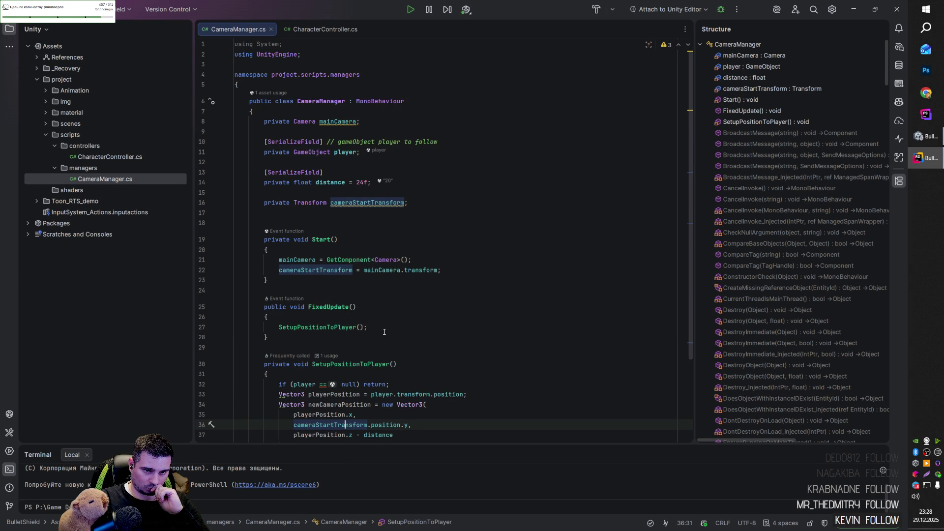
{"action": "scroll", "coordinate": [360, 206], "scroll_direction": "down", "scroll_amount": 4}
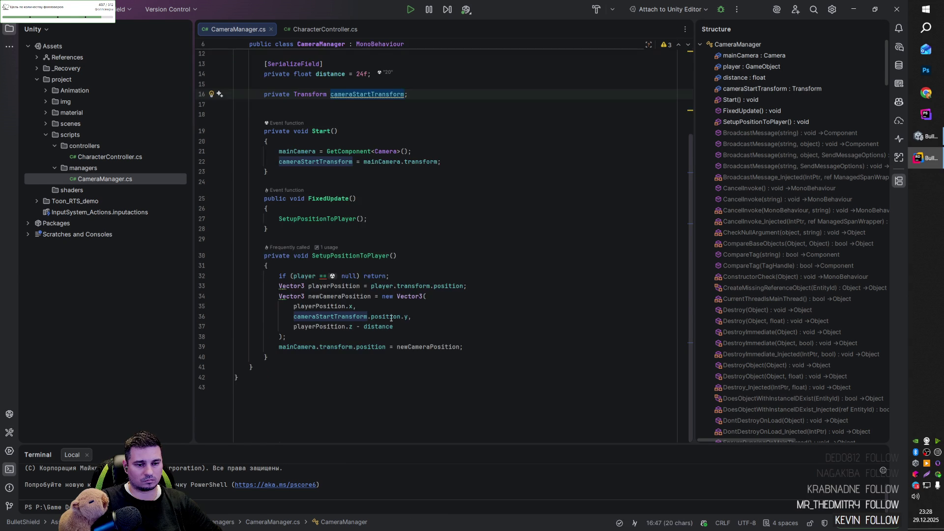
{"action": "left_click_drag", "start_coordinate": [293, 316], "coordinate": [401, 316]}
{"action": "key", "text": "ctrl+c"}
{"action": "double_click", "coordinate": [378, 326]}
{"action": "key", "text": "ctrl+v"}
{"action": "type", "text": ".y"}
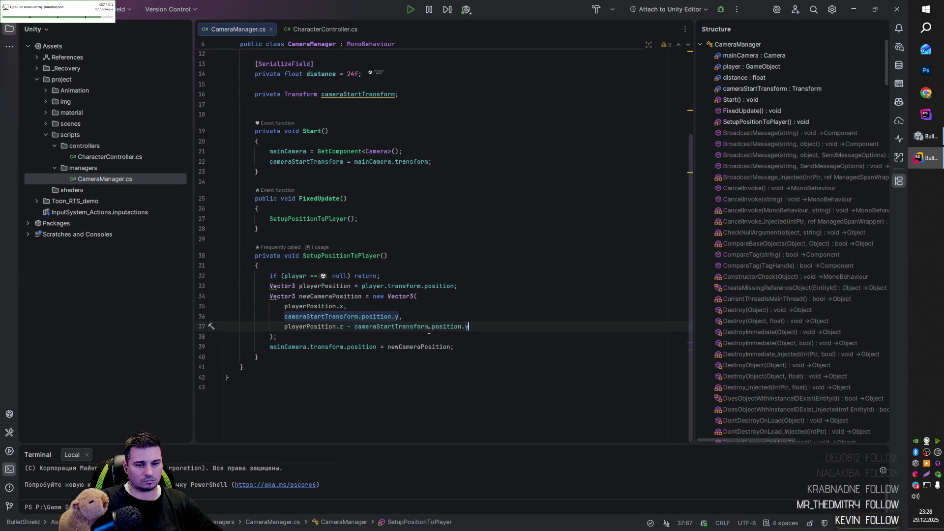
- Change line 37's axis from .y to .z, then return to Unity
{"action": "left_click_drag", "start_coordinate": [467, 327], "coordinate": [479, 328]}
{"action": "type", "text": "z"}
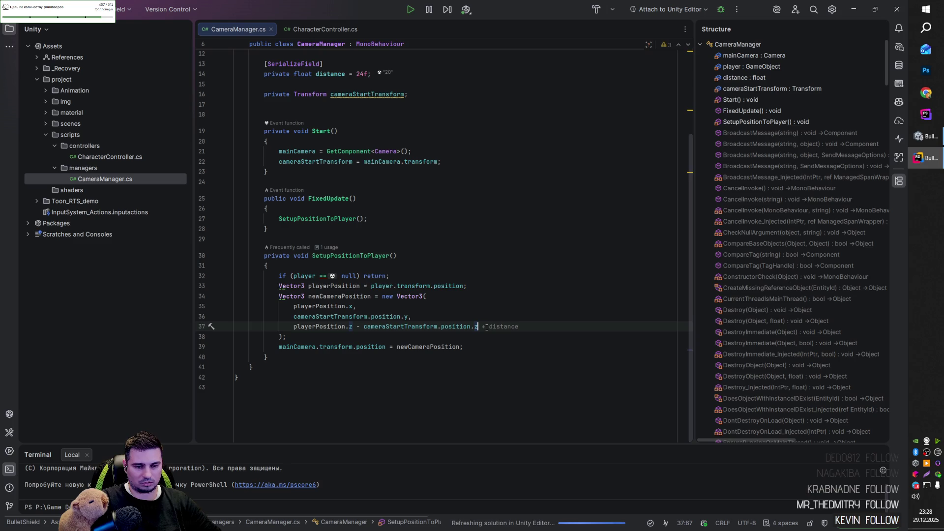
{"action": "left_click", "coordinate": [489, 344]}
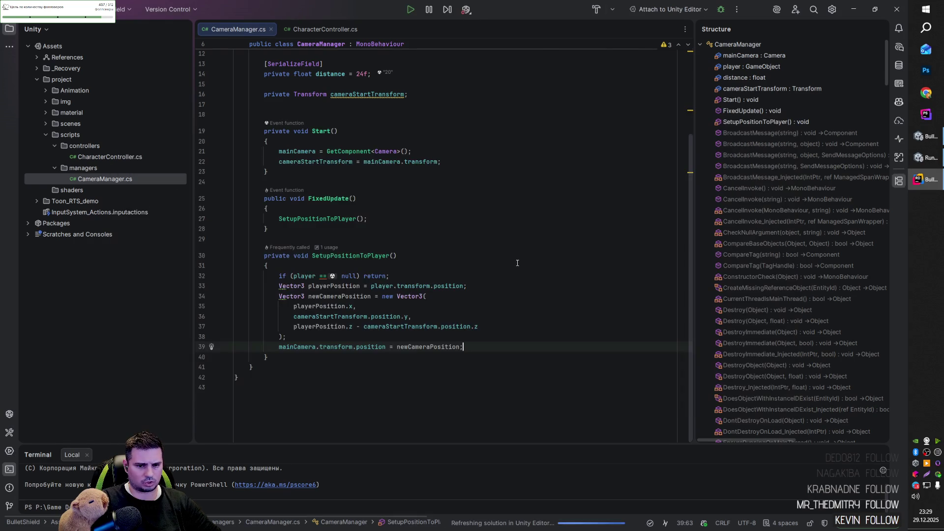
{"action": "key", "text": "alt+Tab"}
{"action": "key", "text": "alt+Tab"}
{"action": "left_click", "coordinate": [552, 191]}
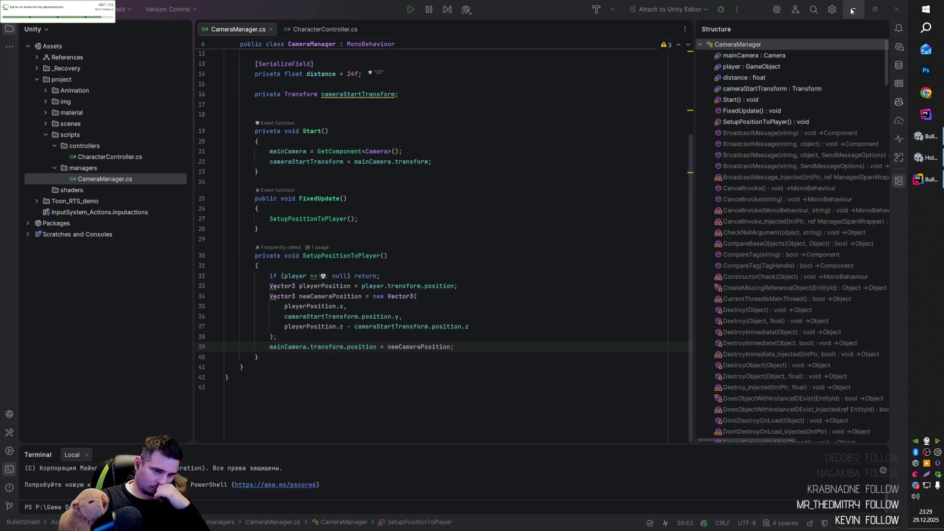
{"action": "key", "text": "alt+Tab"}
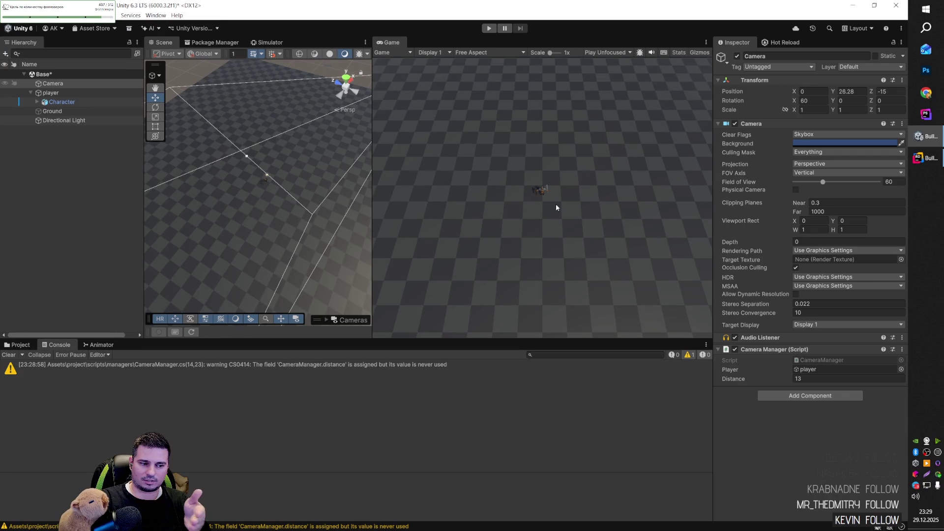
{"action": "key", "text": "ctrl+p"}
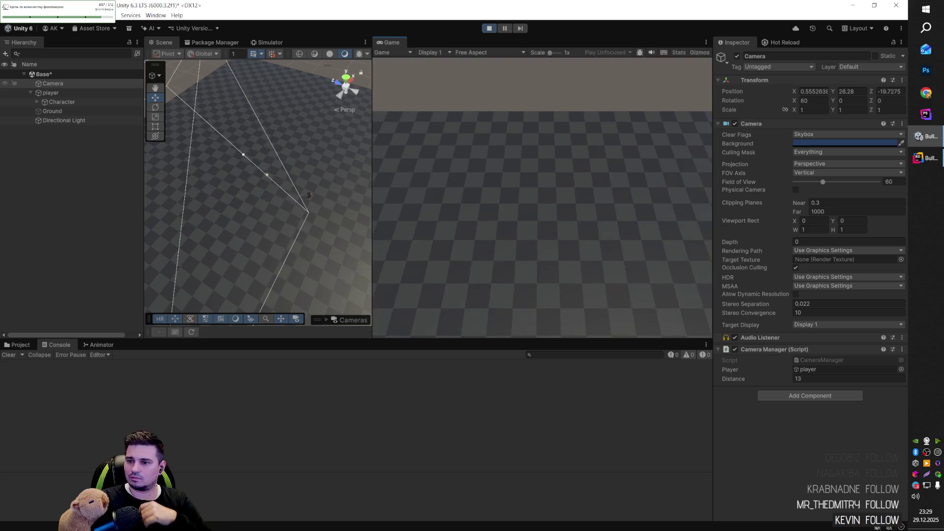
{"action": "left_click", "coordinate": [489, 28]}
- Accept the '+ distance' addition to the camera's z position on line 37, then return to Unity
{"action": "key", "text": "alt+Tab"}
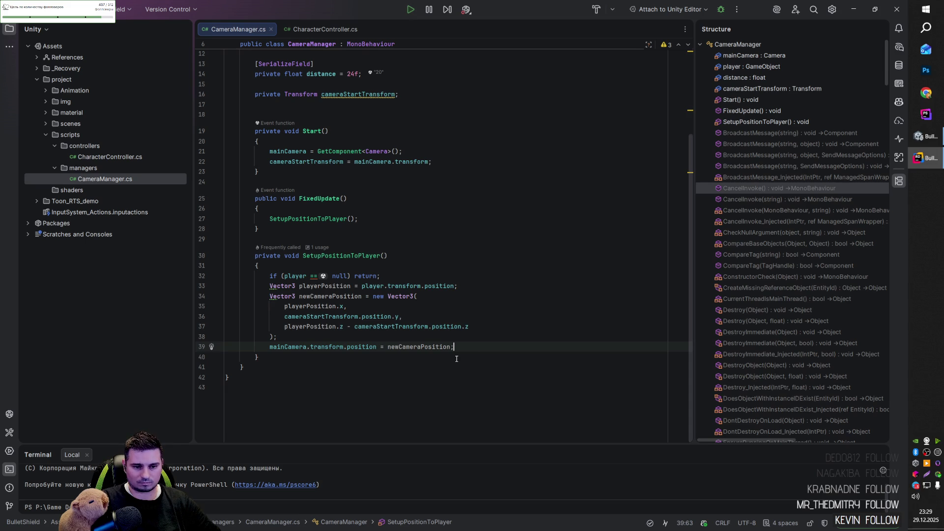
{"action": "left_click", "coordinate": [495, 326]}
{"action": "key", "text": "Tab"}
{"action": "key", "text": "alt+Tab"}
{"action": "left_click", "coordinate": [470, 284]}
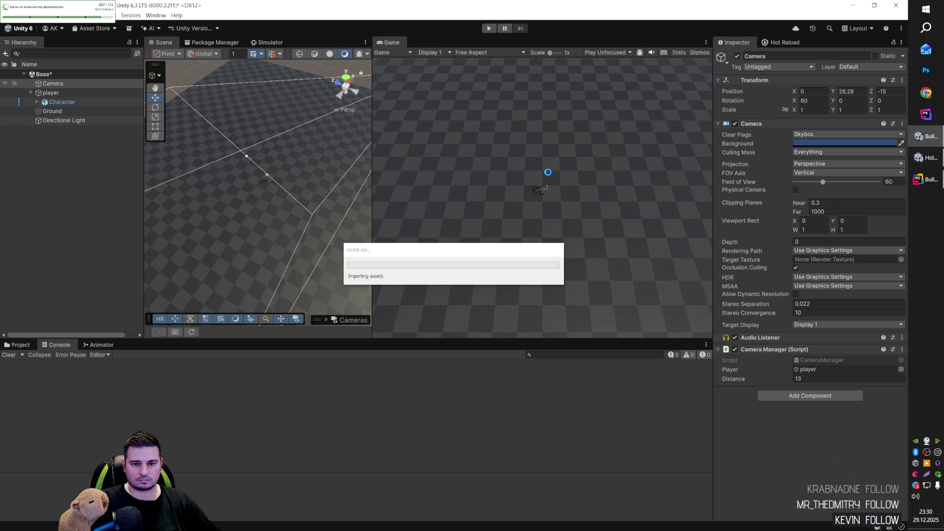
- Play-test the camera, which sits at about Z -16.3 behind the player, then return to Rider
{"action": "key", "text": "ctrl+p"}
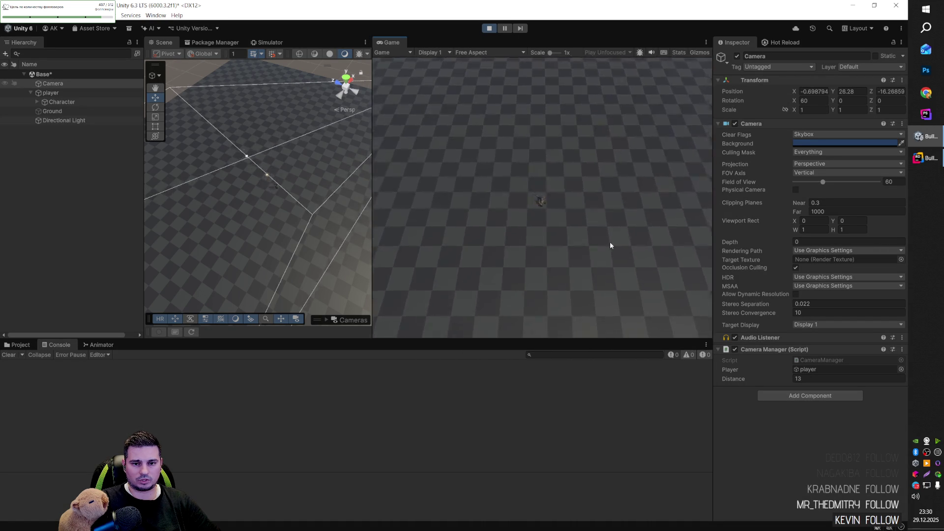
{"action": "key", "text": "alt+Tab"}
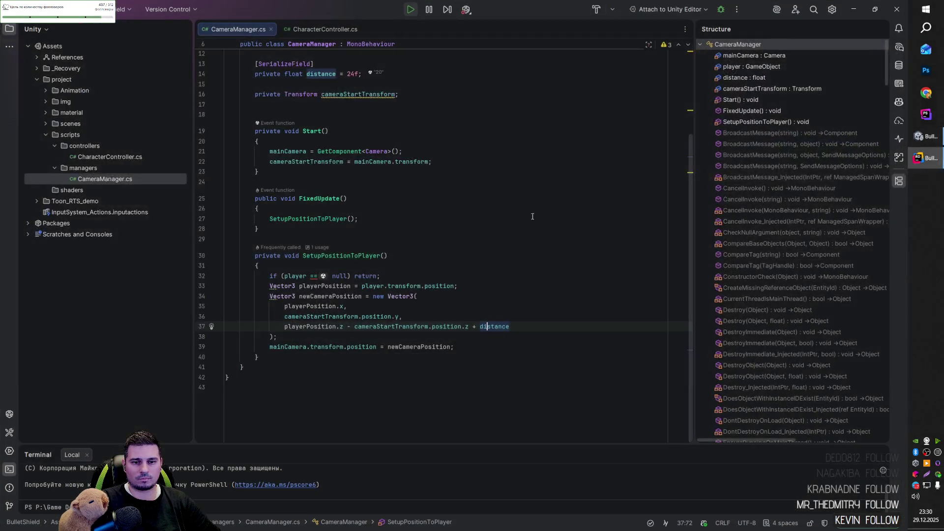
- Remove cameraStartTransform.position.z from line 37, leaving 'playerPosition.z - distance', then switch to Unity
{"action": "mouse_move", "coordinate": [468, 327]}
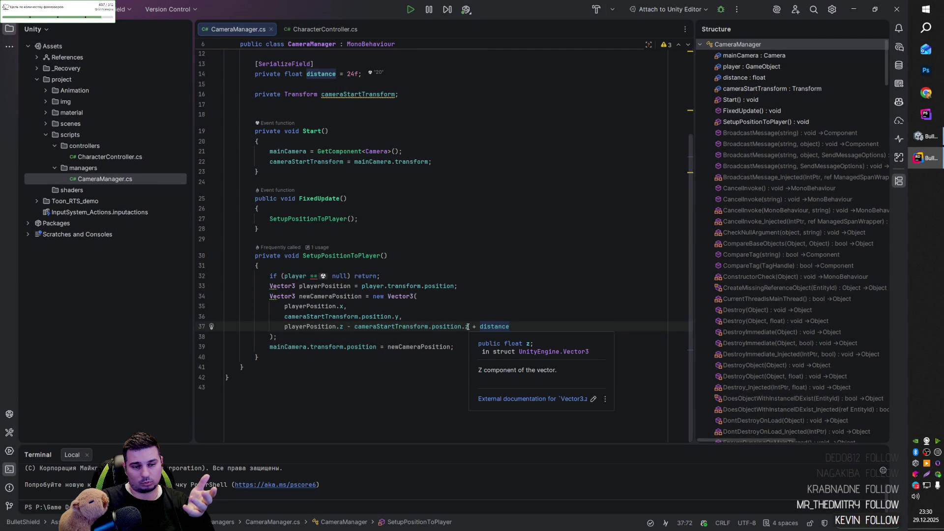
{"action": "left_click", "coordinate": [368, 326]}
{"action": "left_click", "coordinate": [478, 326]}
{"action": "left_click", "coordinate": [423, 327]}
{"action": "left_click_drag", "start_coordinate": [478, 327], "coordinate": [359, 326]}
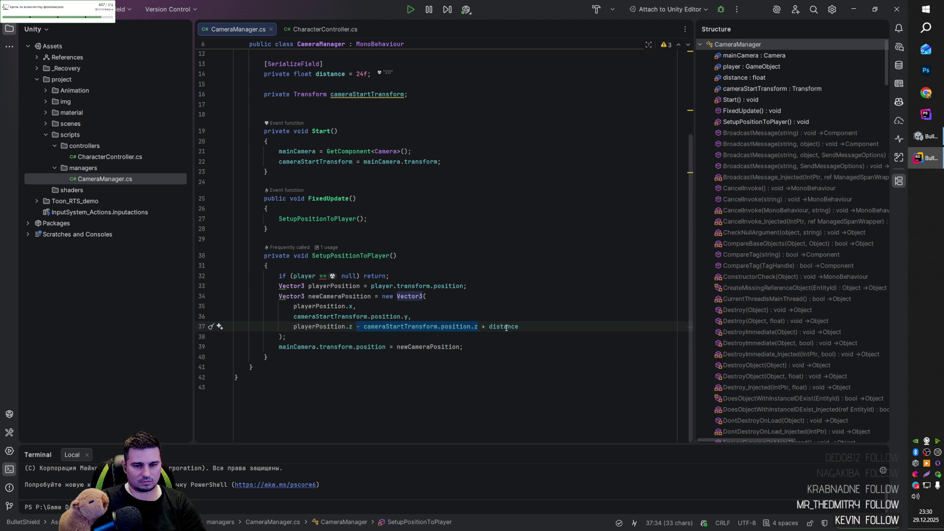
{"action": "left_click", "coordinate": [447, 337]}
{"action": "key", "text": "ctrl+z"}
{"action": "left_click", "coordinate": [378, 326], "text": "ctrl"}
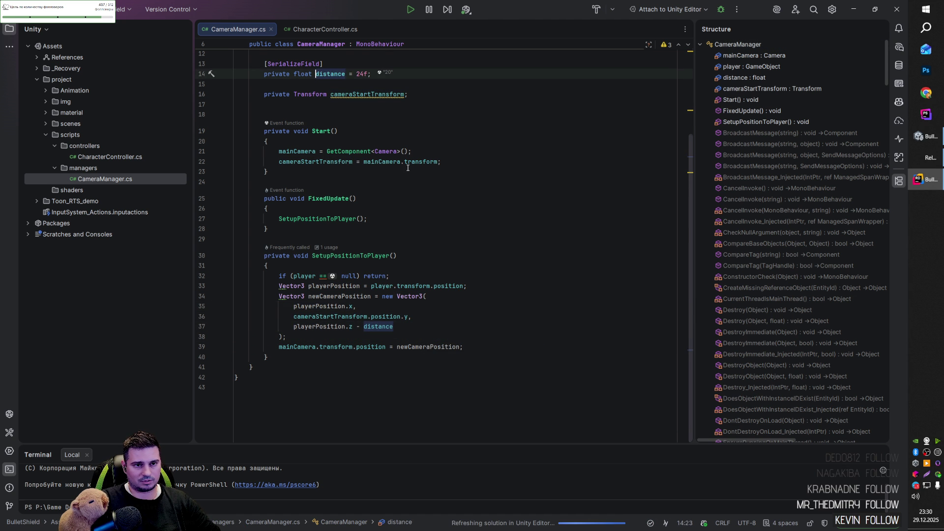
{"action": "left_click", "coordinate": [394, 326]}
{"action": "key", "text": "ctrl+z"}
{"action": "scroll", "coordinate": [393, 201], "scroll_direction": "up", "scroll_amount": 2}
{"action": "key", "text": "alt+Tab"}
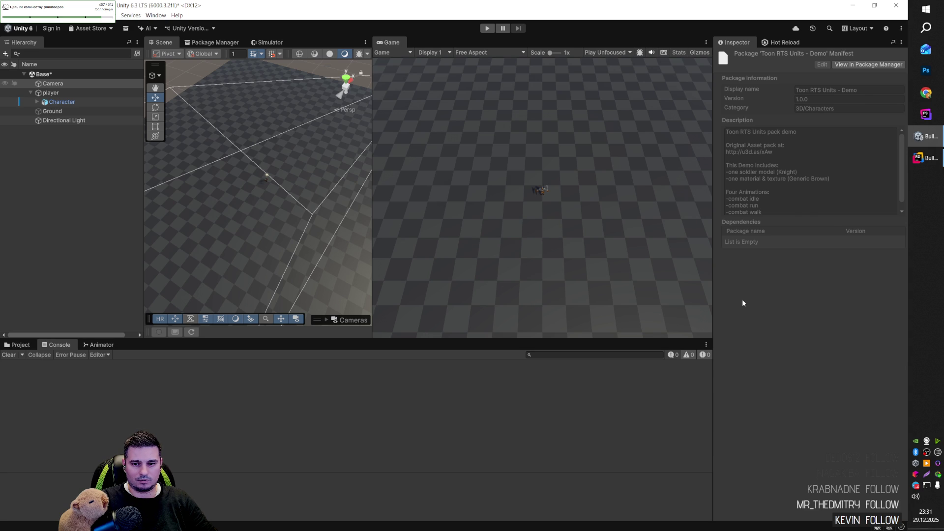
- Set the Camera Manager Distance to 12 and start Play mode
{"action": "left_click", "coordinate": [805, 377]}
{"action": "type", "text": "12"}
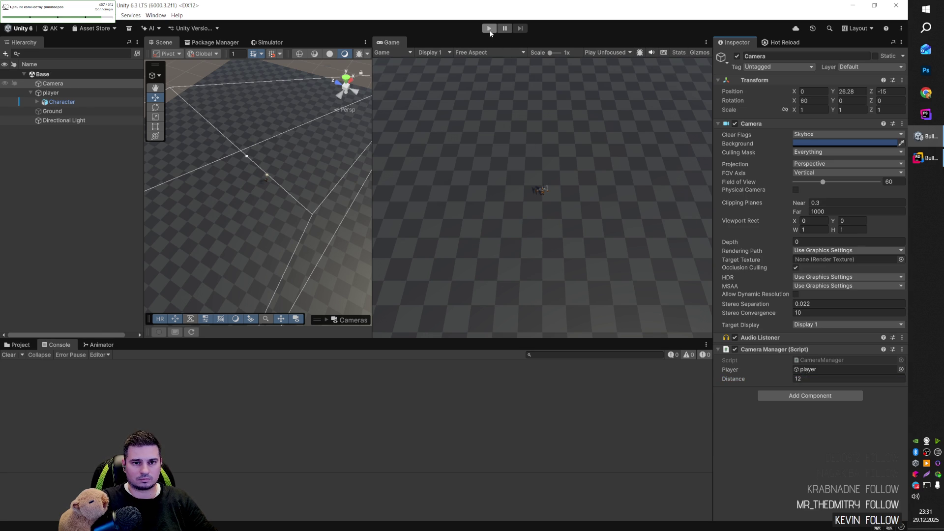
{"action": "left_click", "coordinate": [489, 28]}
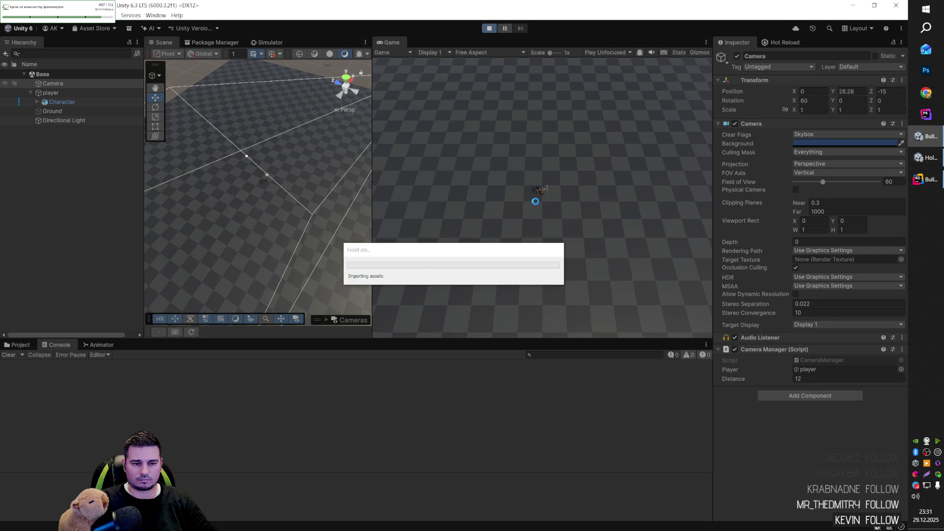
- Walk the player around with WASD to check the camera tracks it from 60° pitch
{"action": "key", "text": "w"}
{"action": "key", "text": "w"}
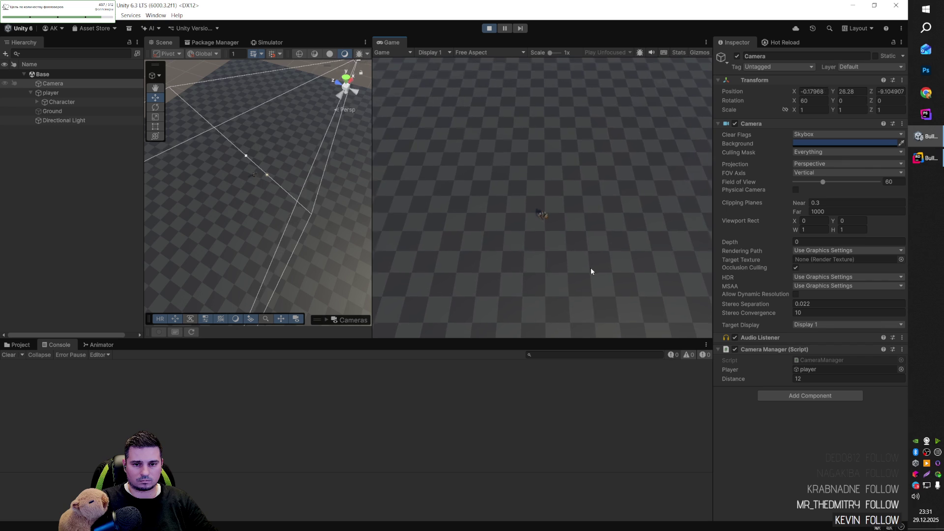
{"action": "key", "text": "w"}
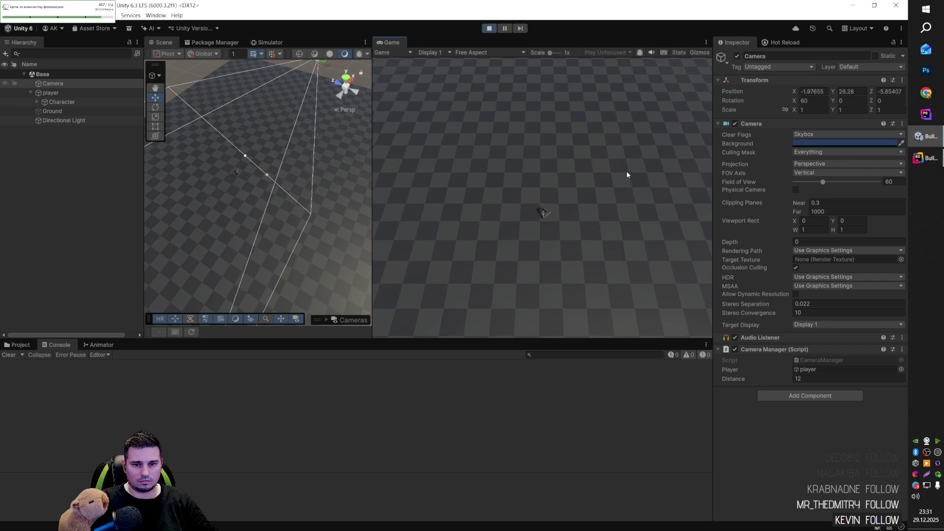
{"action": "key", "text": "w"}
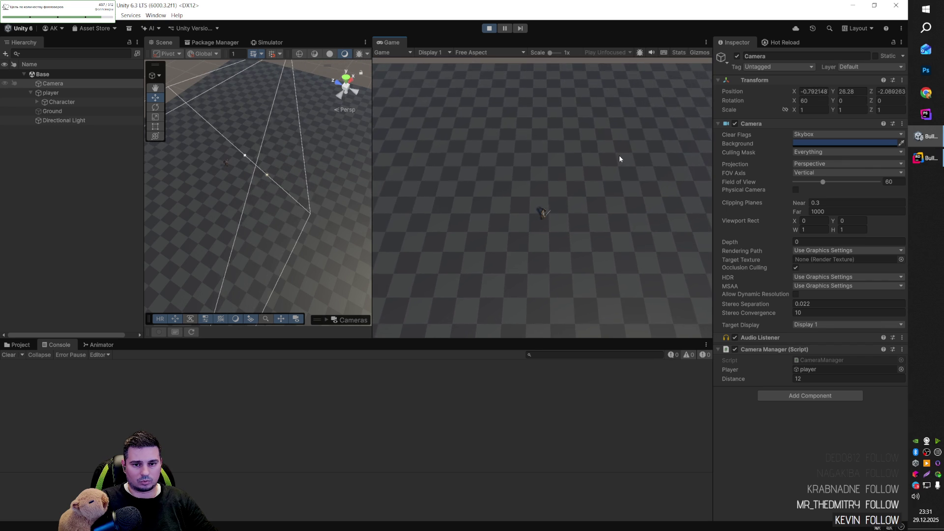
{"action": "key", "text": "w"}
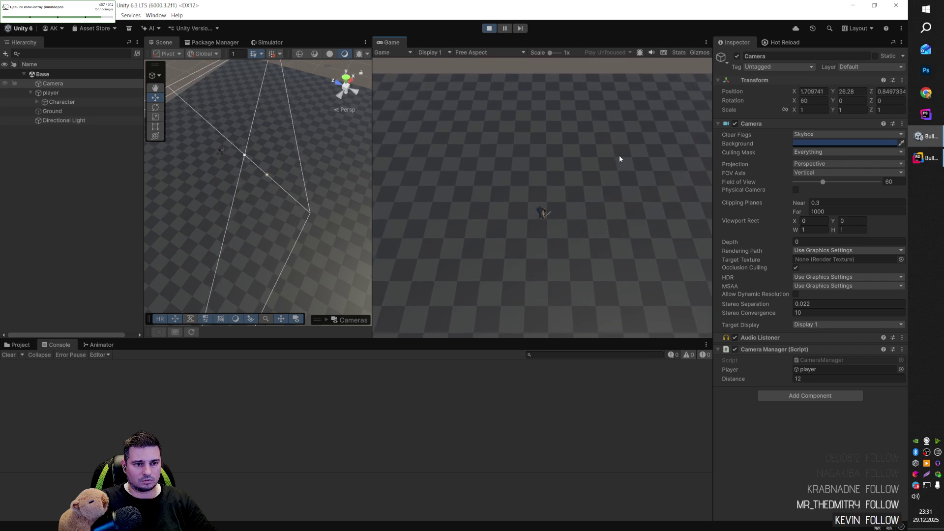
{"action": "key", "text": "d"}
{"action": "key", "text": "w"}
{"action": "key", "text": "a"}
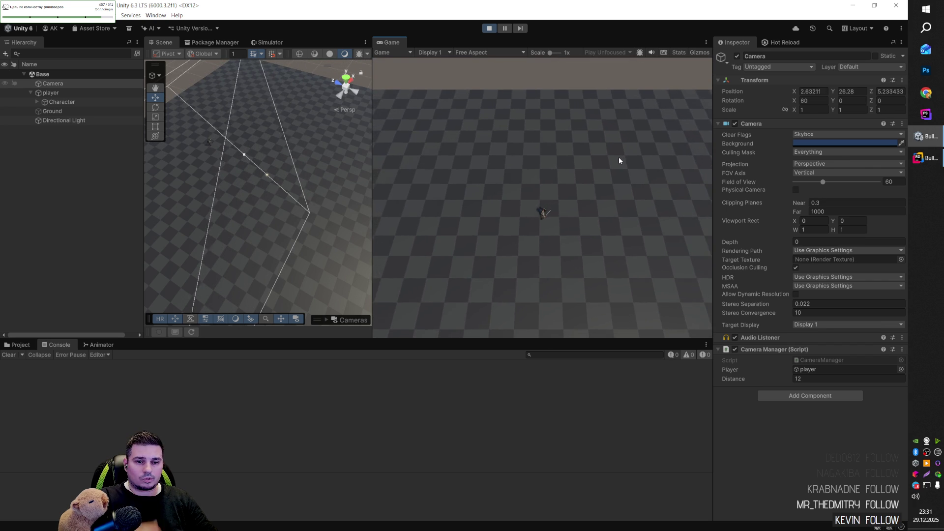
{"action": "key", "text": "s"}
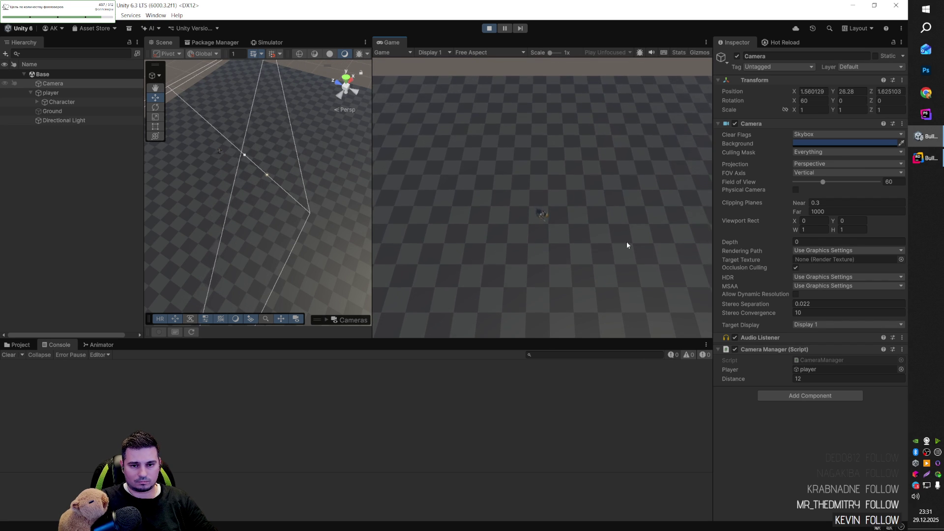
{"action": "key", "text": "s"}
{"action": "key", "text": "d"}
{"action": "key", "text": "s"}
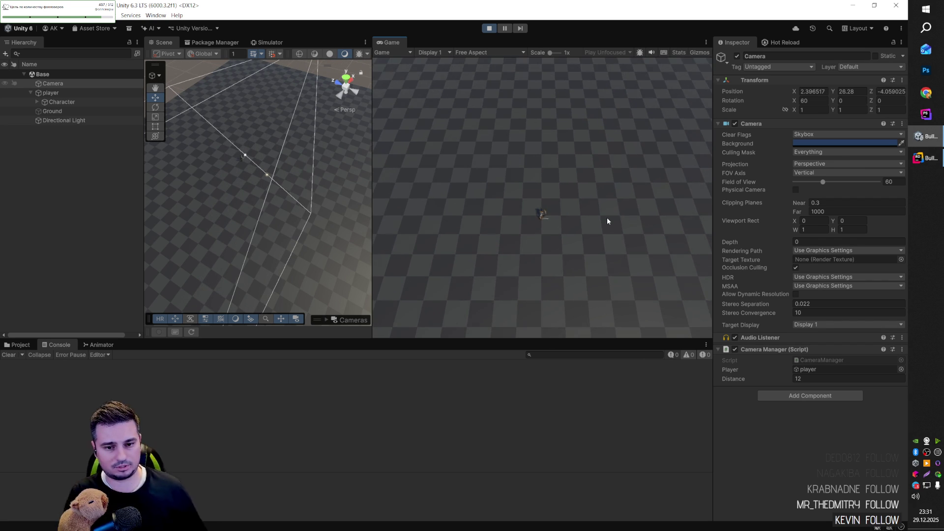
{"action": "key", "text": "w"}
{"action": "key", "text": "a"}
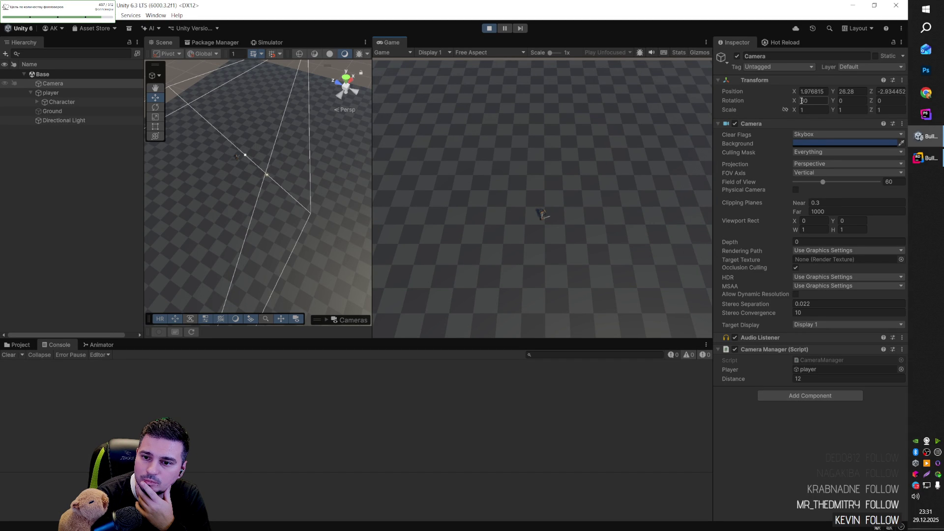
{"action": "type", "text": "60"}
- Adjust the camera's Y position and set its Z position to 0
{"action": "mouse_move", "coordinate": [832, 91]}
{"action": "left_mouse_down"}
{"action": "mouse_move", "coordinate": [786, 90]}
{"action": "mouse_move", "coordinate": [827, 97]}
{"action": "mouse_move", "coordinate": [792, 96]}
{"action": "mouse_move", "coordinate": [830, 121]}
{"action": "mouse_move", "coordinate": [816, 93]}
{"action": "mouse_move", "coordinate": [869, 101]}
{"action": "mouse_move", "coordinate": [818, 94]}
{"action": "left_mouse_up"}
{"action": "left_click", "coordinate": [888, 92]}
{"action": "type", "text": "00"}
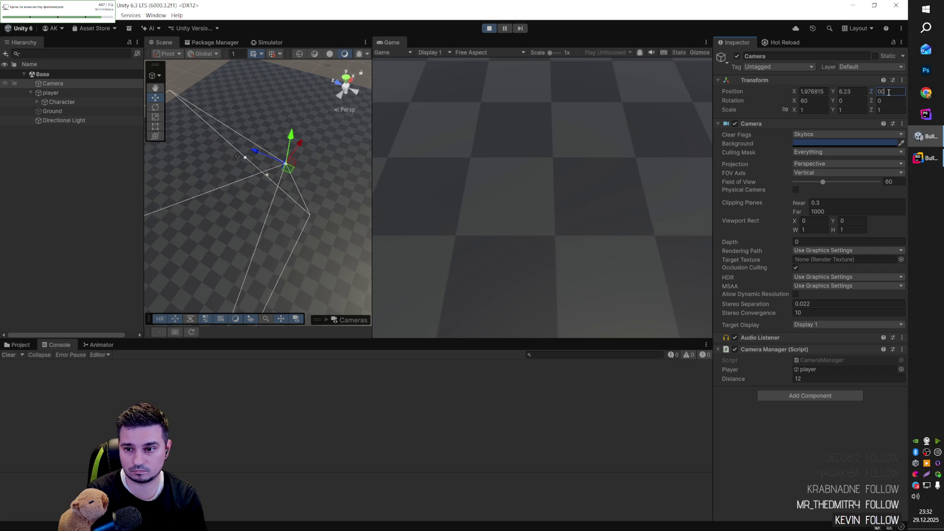
{"action": "key", "text": "BackSpace"}
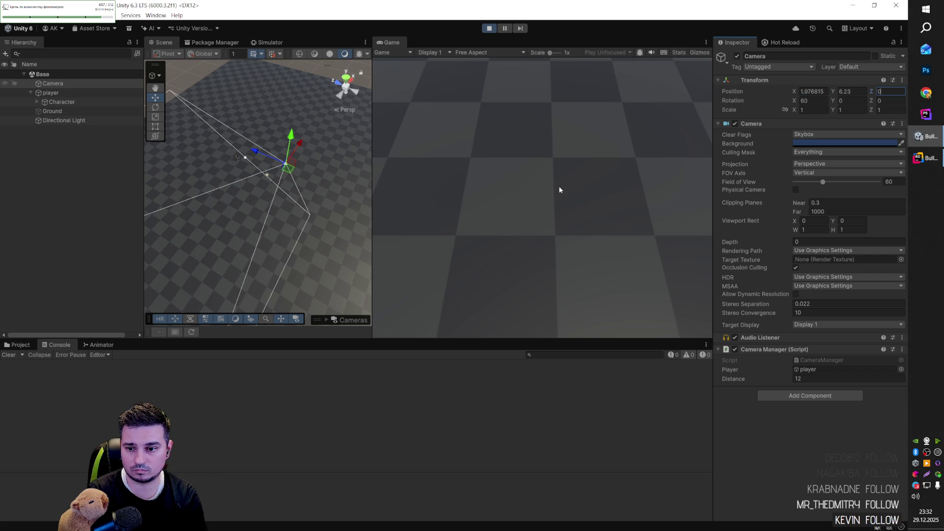
{"action": "left_click_drag", "start_coordinate": [833, 91], "coordinate": [879, 97]}
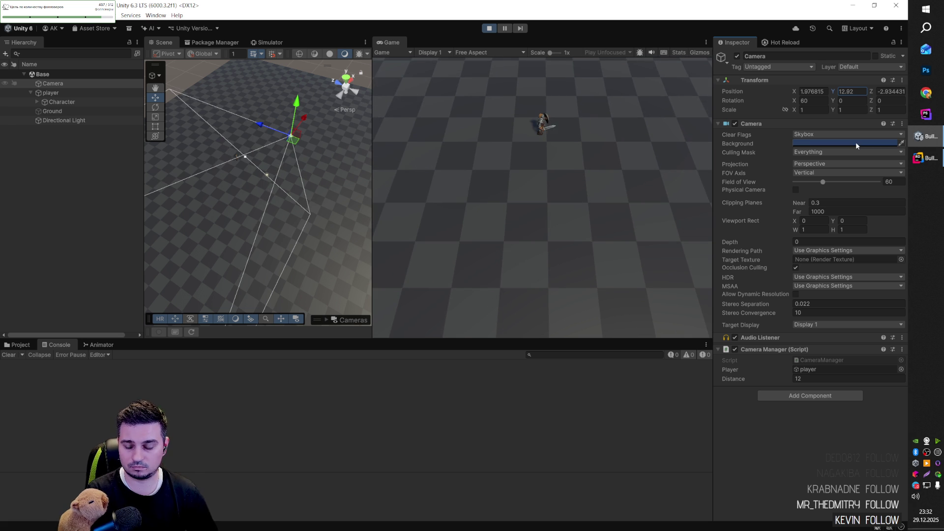
- Change the Camera Manager Distance and lower the camera's Y position closer to the player
{"action": "mouse_move", "coordinate": [742, 380]}
{"action": "left_mouse_down"}
{"action": "mouse_move", "coordinate": [750, 378]}
{"action": "mouse_move", "coordinate": [709, 379]}
{"action": "left_mouse_up"}
{"action": "left_click", "coordinate": [812, 378]}
{"action": "type", "text": "0"}
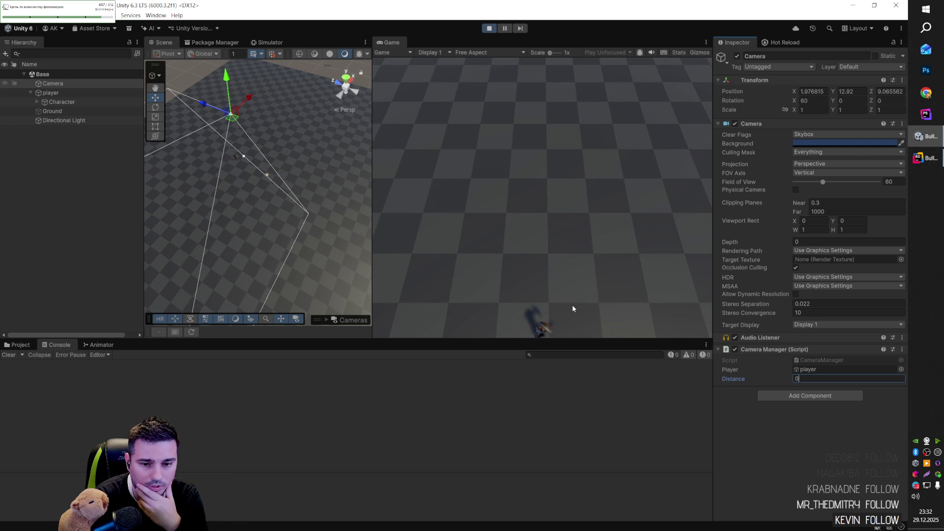
{"action": "left_click", "coordinate": [834, 92]}
{"action": "mouse_move", "coordinate": [834, 92]}
{"action": "left_mouse_down"}
{"action": "mouse_move", "coordinate": [769, 94]}
{"action": "mouse_move", "coordinate": [801, 92]}
{"action": "mouse_move", "coordinate": [793, 97]}
{"action": "left_mouse_up"}
{"action": "mouse_move", "coordinate": [794, 101]}
{"action": "left_mouse_down"}
{"action": "mouse_move", "coordinate": [891, 118]}
{"action": "mouse_move", "coordinate": [785, 110]}
{"action": "mouse_move", "coordinate": [804, 101]}
{"action": "left_mouse_up"}
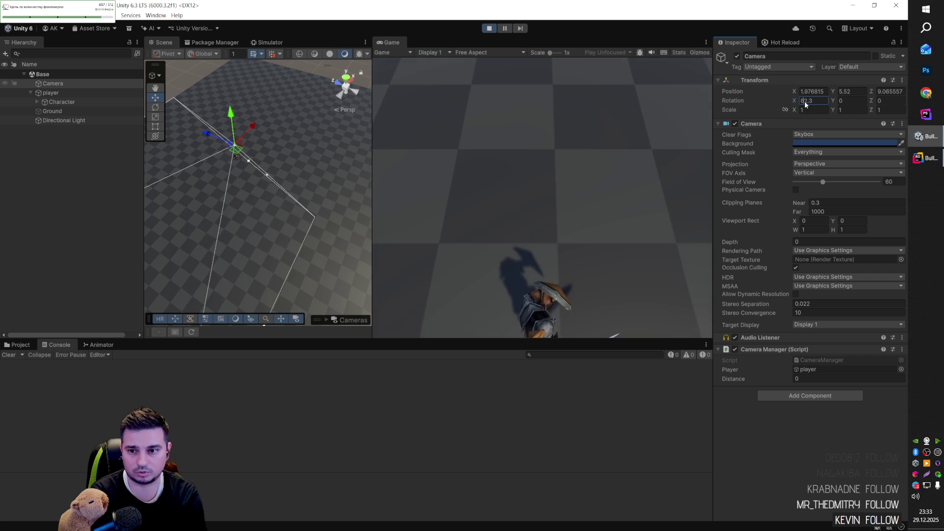
- Set the camera pitch to 60 and raise Distance to about 2.08, then go to Rider
{"action": "type", "text": "60"}
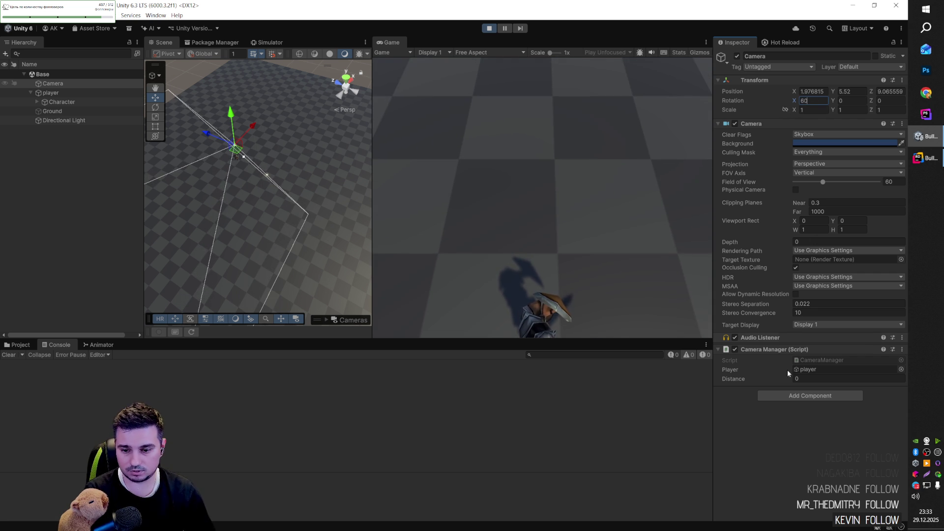
{"action": "left_click_drag", "start_coordinate": [734, 379], "coordinate": [763, 378]}
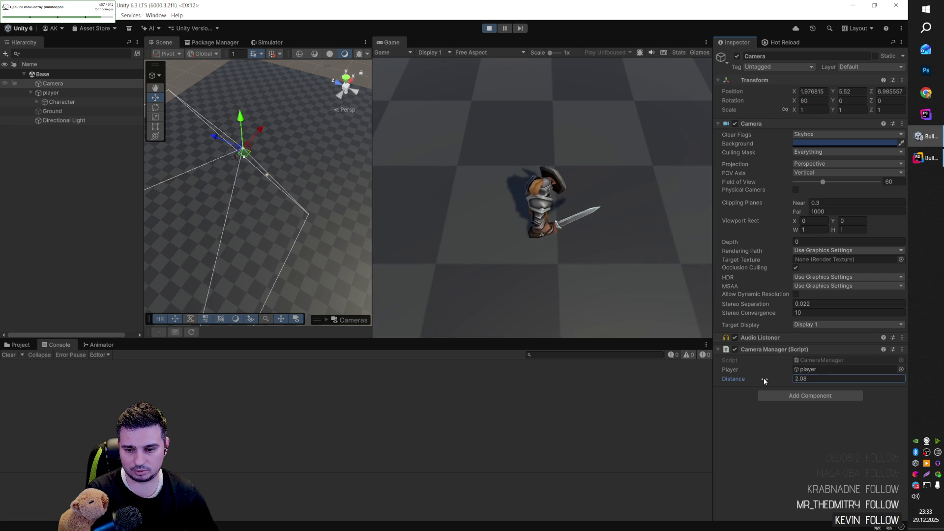
{"action": "key", "text": "alt+Tab"}
{"action": "key", "text": "Escape"}
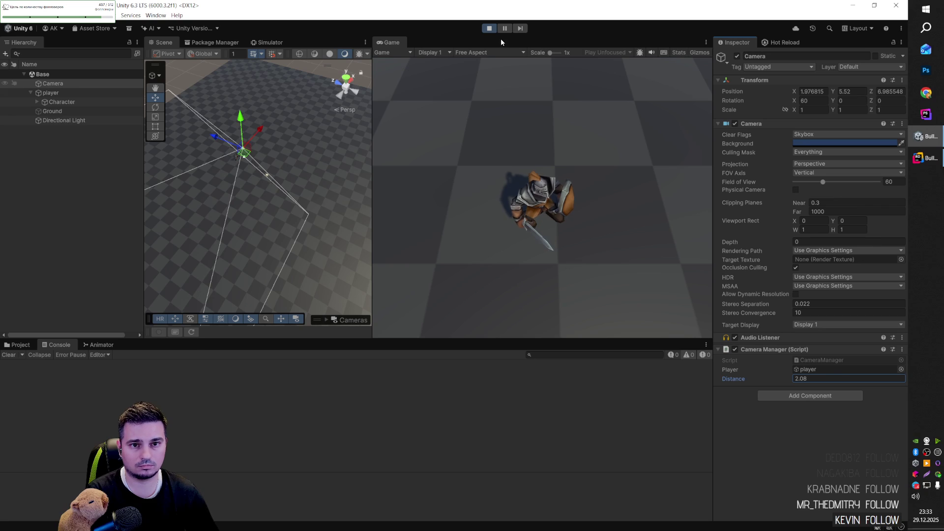
{"action": "key", "text": "alt+Tab"}
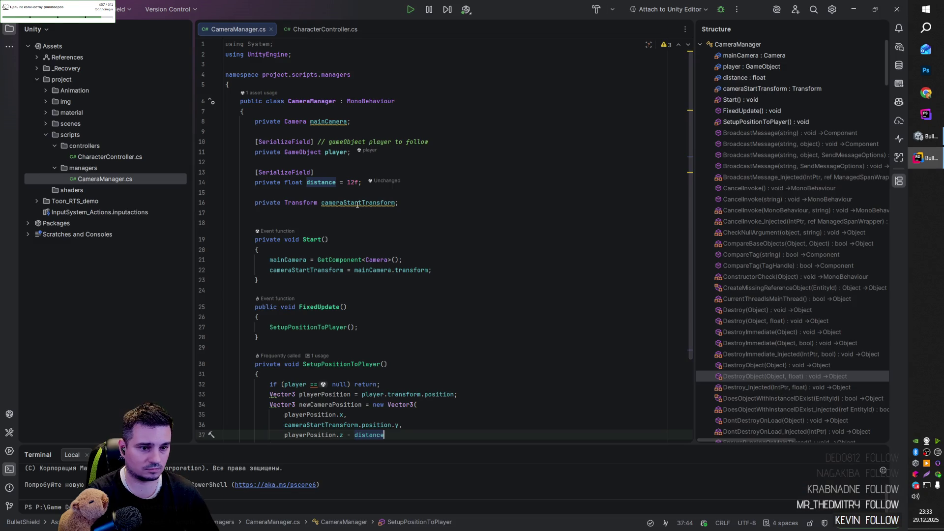
- Rename the distance field to cameraOffset across all its uses
{"action": "left_click", "coordinate": [321, 185]}
{"action": "double_click", "coordinate": [321, 185]}
{"action": "type", "text": "cameraOff"}
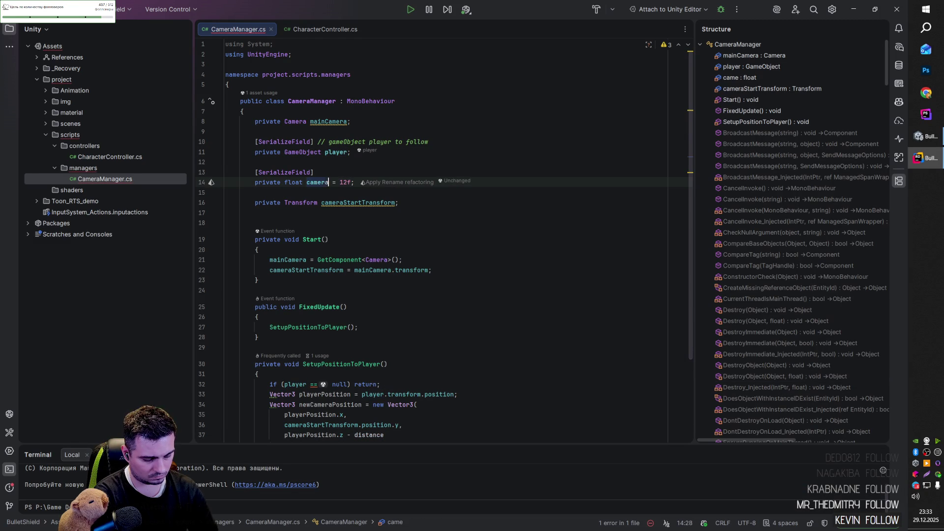
{"action": "type", "text": "set"}
{"action": "scroll", "coordinate": [384, 329], "scroll_direction": "down", "scroll_amount": 3}
{"action": "double_click", "coordinate": [385, 326]}
{"action": "type", "text": "cameraOffset"}
{"action": "scroll", "coordinate": [434, 327], "scroll_direction": "up", "scroll_amount": 3}
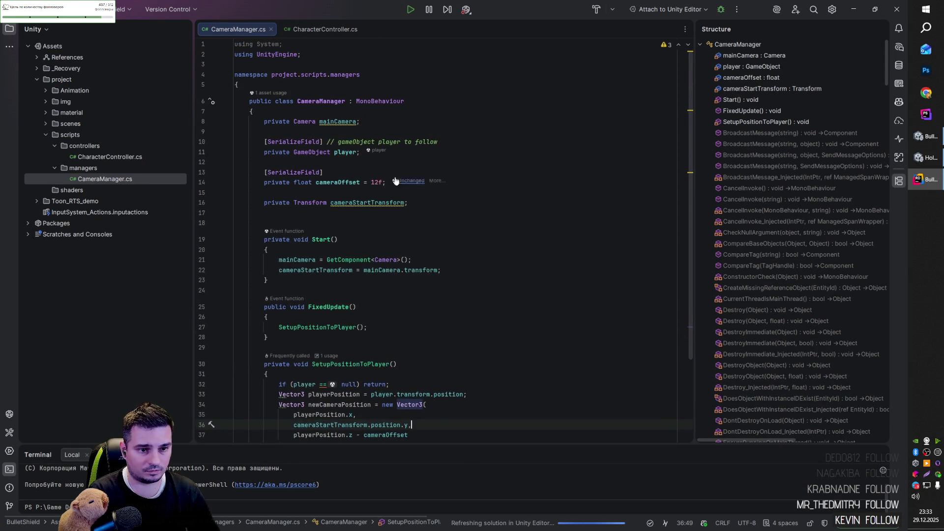
- Duplicate the serialized cameraOffset field and rename the copy cameraDistance
{"action": "left_click", "coordinate": [460, 184]}
{"action": "key", "text": "shift+Up"}
{"action": "key", "text": "shift+Up"}
{"action": "key", "text": "ctrl+d"}
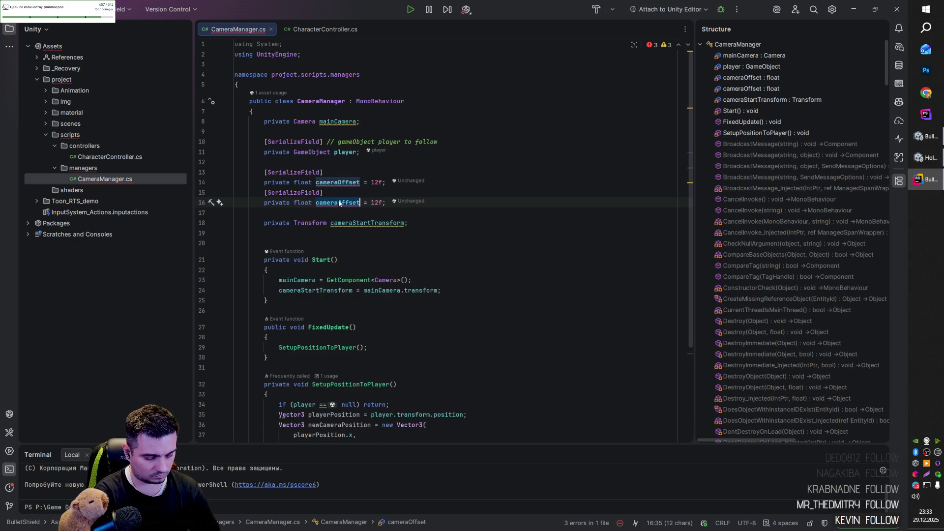
{"action": "left_click", "coordinate": [359, 202]}
{"action": "key", "text": "shift+Left"}
{"action": "key", "text": "ctrl+shift+Left"}
{"action": "type", "text": "Distanc"}
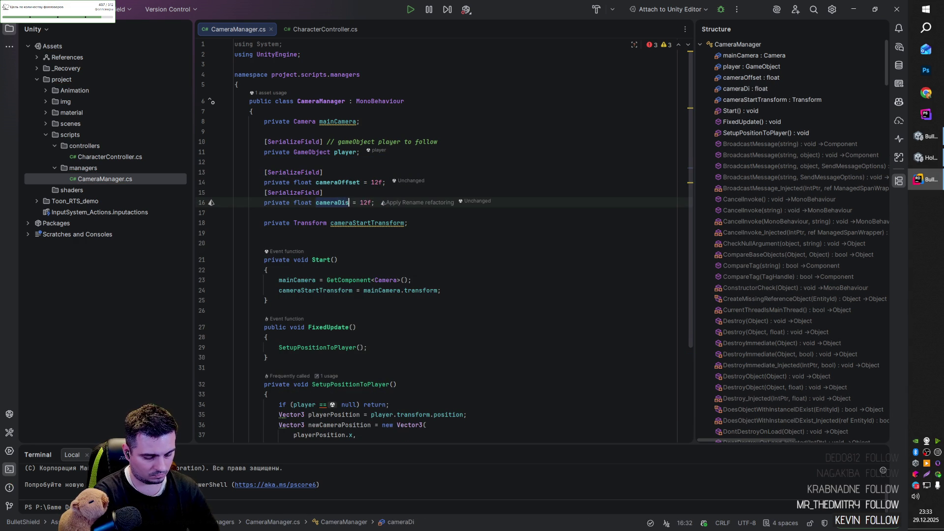
{"action": "type", "text": "e"}
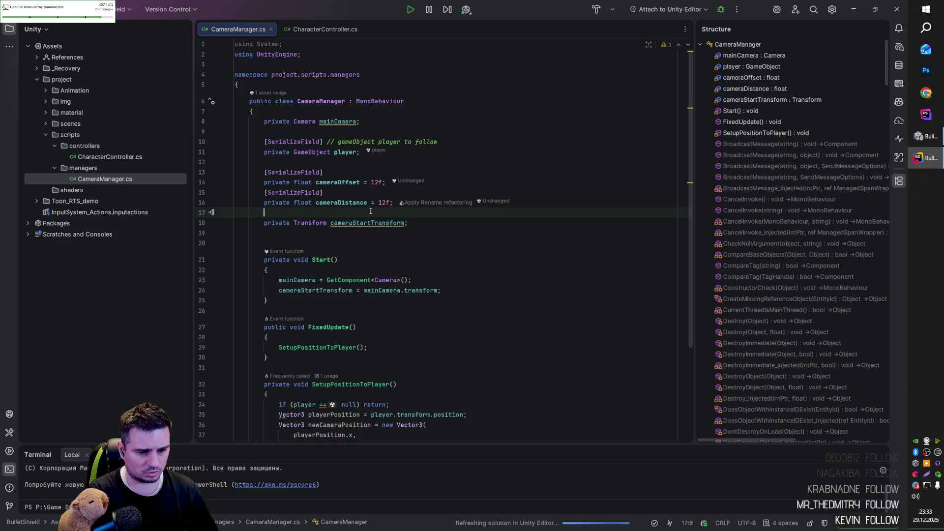
{"action": "key", "text": "Return"}
- Use cameraDistance as the Vector3 Y value, space out the statements, and return to Unity
{"action": "scroll", "coordinate": [370, 220], "scroll_direction": "down", "scroll_amount": 1}
{"action": "scroll", "coordinate": [369, 219], "scroll_direction": "down", "scroll_amount": 3}
{"action": "left_click_drag", "start_coordinate": [409, 316], "coordinate": [294, 316]}
{"action": "type", "text": "cameraDistance"}
{"action": "left_click", "coordinate": [344, 336]}
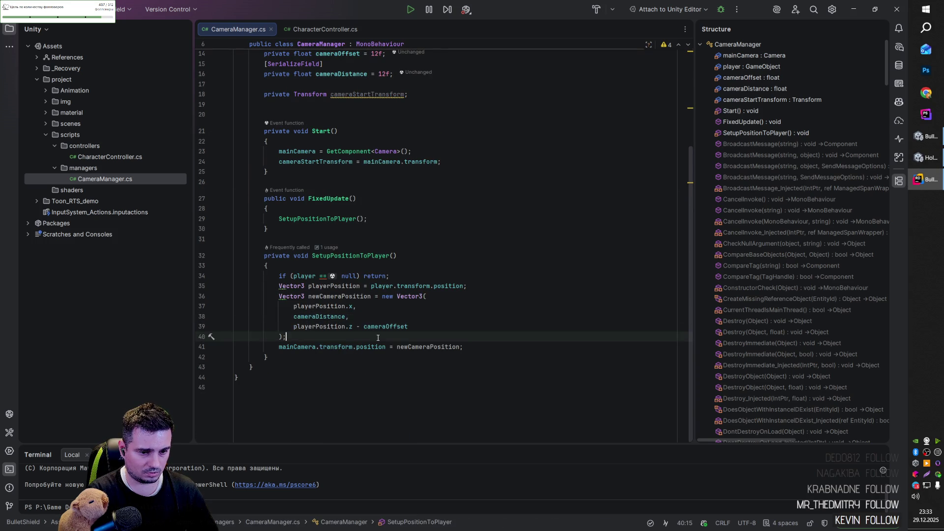
{"action": "key", "text": "Return"}
{"action": "left_click", "coordinate": [457, 275]}
{"action": "key", "text": "Return"}
{"action": "left_click", "coordinate": [472, 296]}
{"action": "key", "text": "Return"}
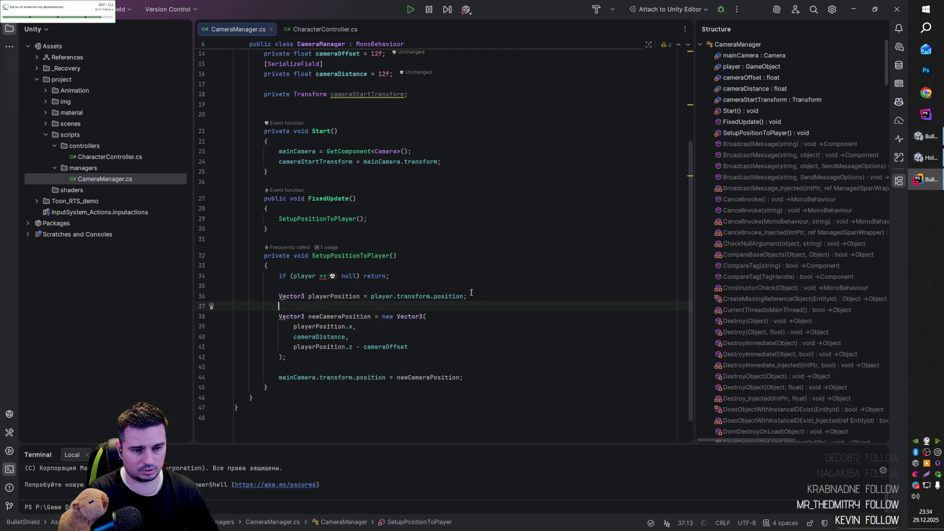
{"action": "key", "text": "alt+Tab"}
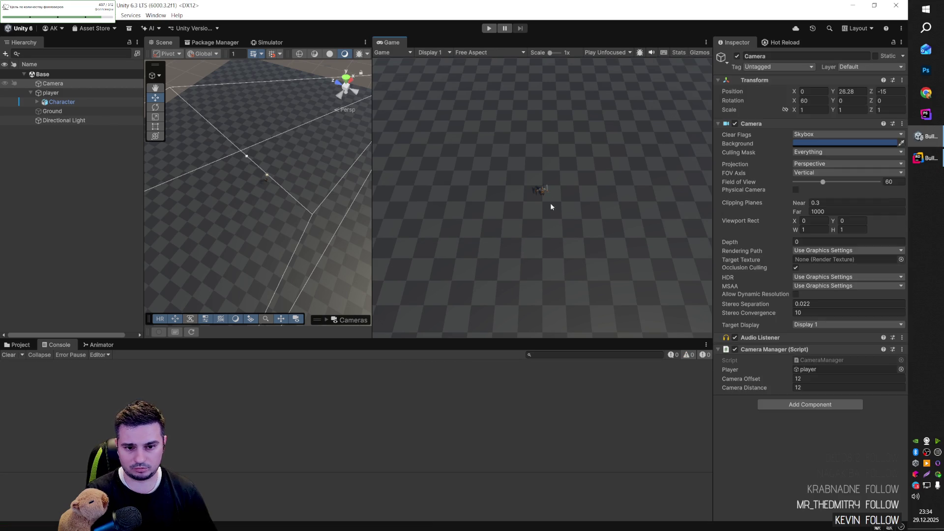
- Start Play mode, scrub Camera Distance closer, and set Camera Offset to 12
{"action": "left_click", "coordinate": [487, 28]}
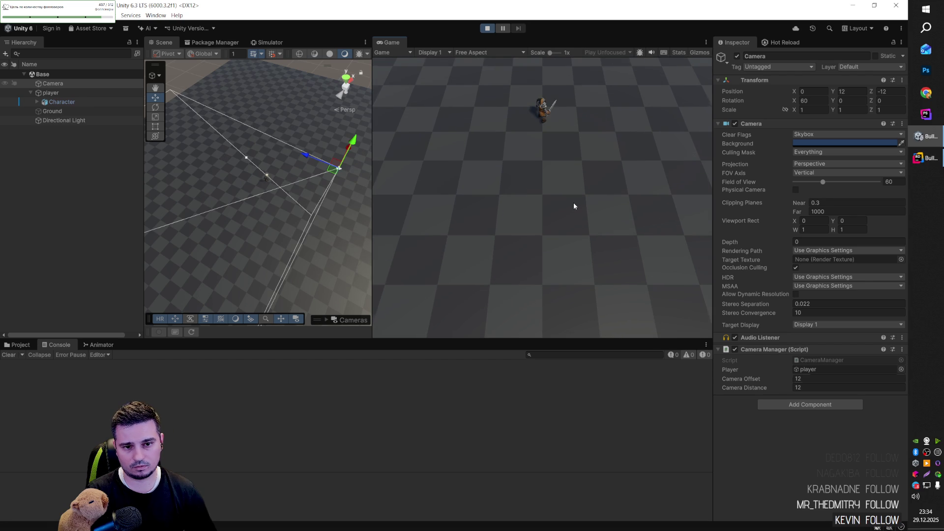
{"action": "mouse_move", "coordinate": [756, 388]}
{"action": "left_mouse_down"}
{"action": "mouse_move", "coordinate": [745, 387]}
{"action": "mouse_move", "coordinate": [767, 388]}
{"action": "mouse_move", "coordinate": [736, 381]}
{"action": "mouse_move", "coordinate": [736, 389]}
{"action": "mouse_move", "coordinate": [765, 380]}
{"action": "mouse_move", "coordinate": [764, 391]}
{"action": "mouse_move", "coordinate": [781, 391]}
{"action": "mouse_move", "coordinate": [748, 385]}
{"action": "left_mouse_up"}
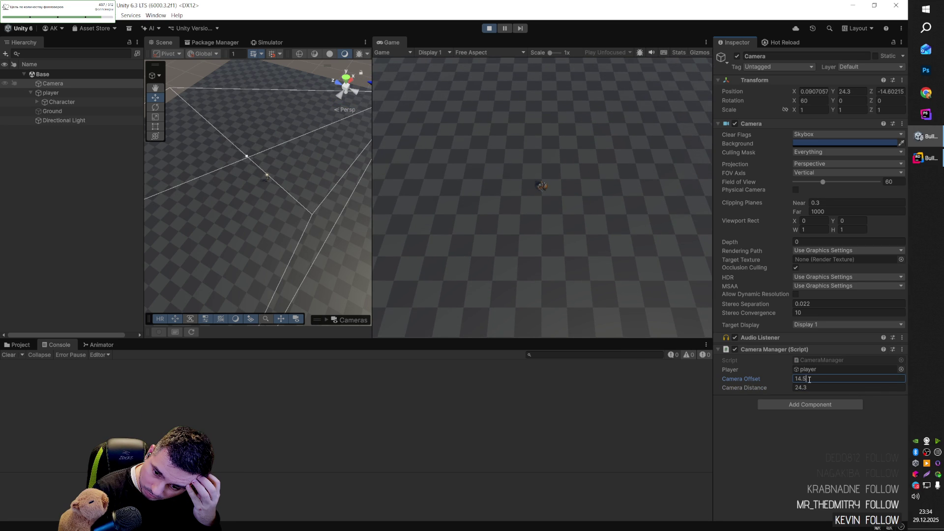
{"action": "key", "text": "BackSpace"}
{"action": "key", "text": "BackSpace"}
{"action": "key", "text": "BackSpace"}
{"action": "type", "text": "12"}
- Set Camera Distance to 12 and Camera Offset to 6, then return to Rider
{"action": "left_click", "coordinate": [796, 387]}
{"action": "type", "text": "12"}
{"action": "left_click", "coordinate": [796, 378]}
{"action": "type", "text": "6"}
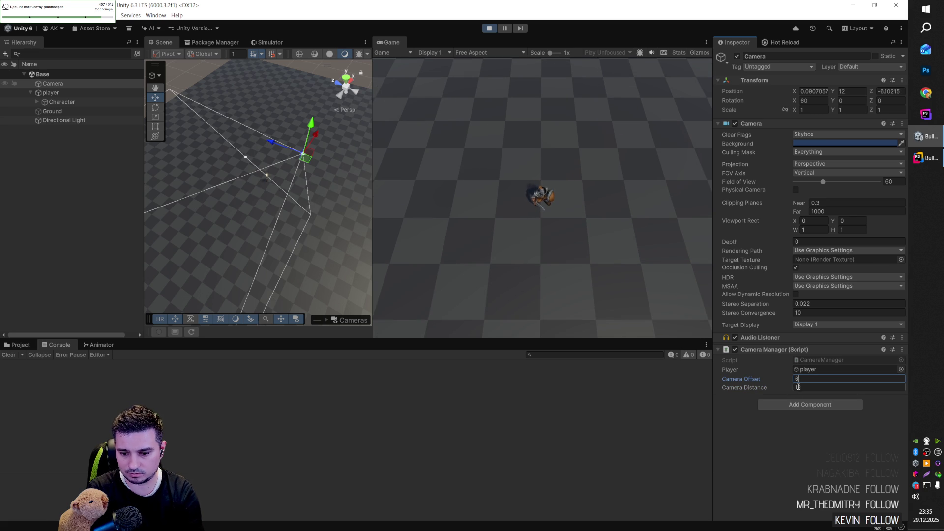
{"action": "key", "text": "alt+Tab"}
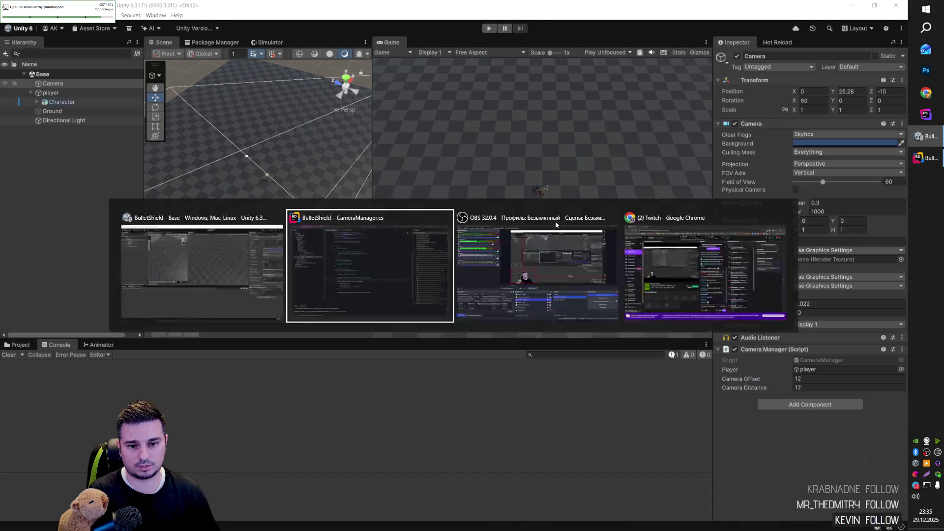
{"action": "scroll", "coordinate": [374, 270], "scroll_direction": "up", "scroll_amount": 1}
- Remove [SerializeField] from cameraOffset and rename the field to _cameraOffset
{"action": "left_click", "coordinate": [344, 172]}
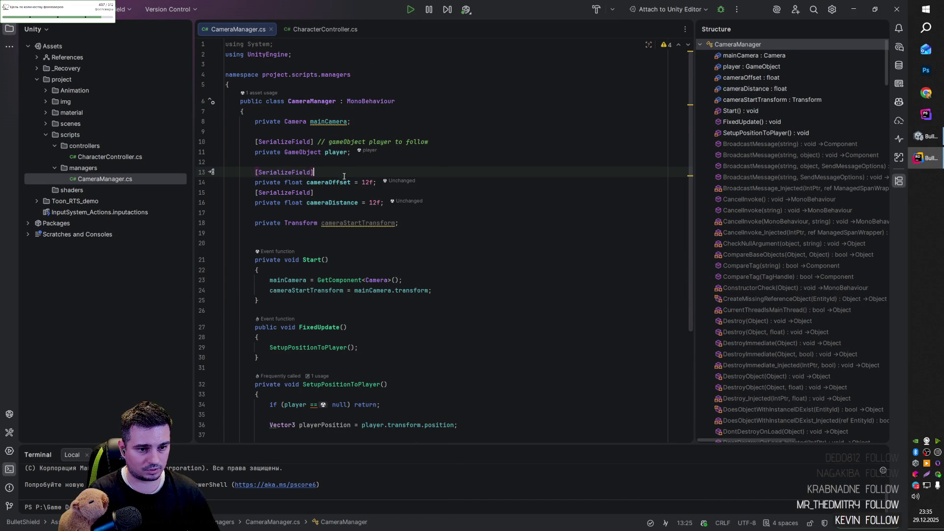
{"action": "key", "text": "ctrl+x"}
{"action": "key", "text": "End"}
{"action": "key", "text": "Return"}
{"action": "left_click", "coordinate": [305, 172]}
{"action": "type", "text": "_"}
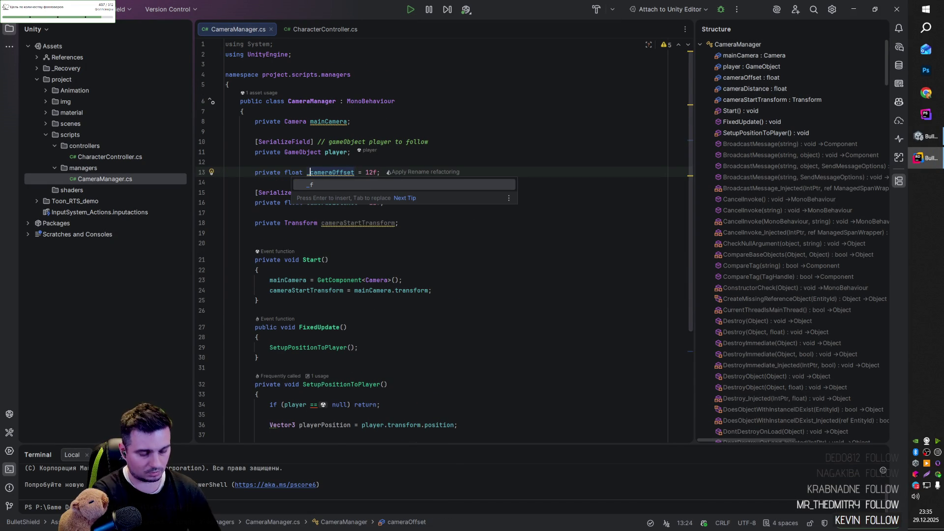
{"action": "double_click", "coordinate": [326, 172]}
- Add `_cameraOffset = cameraDistance / 2;` inside FixedUpdate
{"action": "scroll", "coordinate": [325, 172], "scroll_direction": "down", "scroll_amount": 4}
{"action": "left_click", "coordinate": [393, 226]}
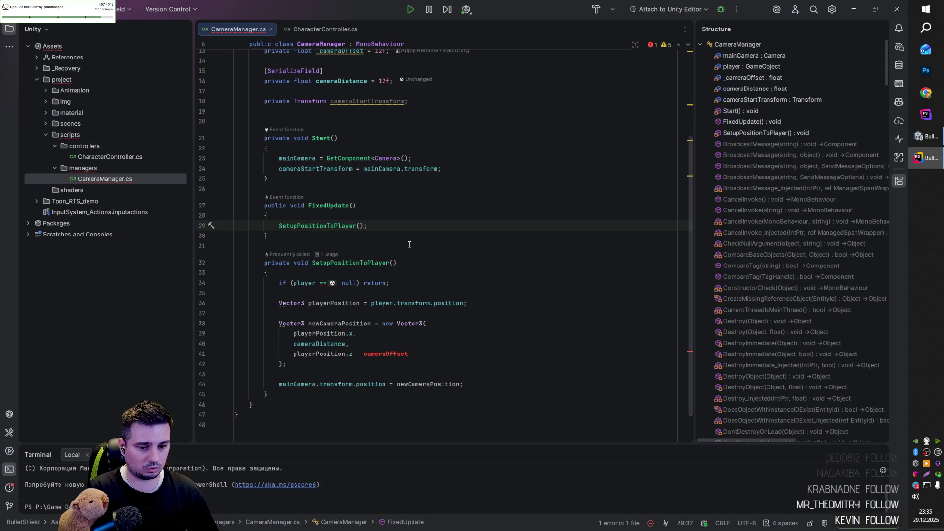
{"action": "key", "text": "Return"}
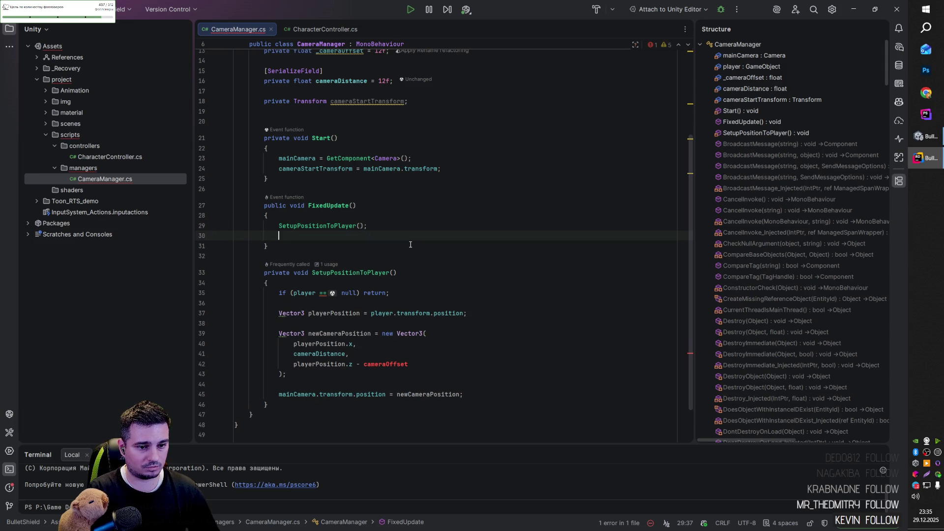
{"action": "key", "text": "ctrl+v"}
{"action": "type", "text": "="}
{"action": "scroll", "coordinate": [427, 259], "scroll_direction": "up", "scroll_amount": 1}
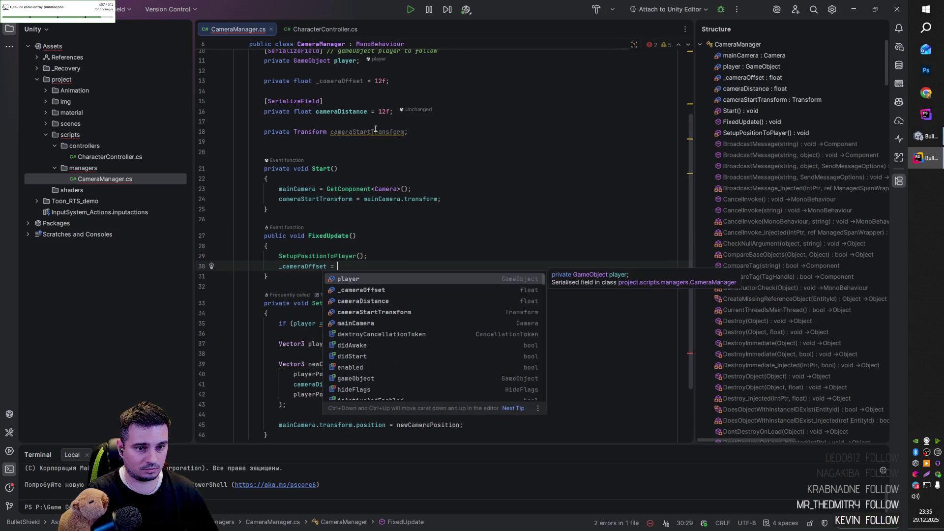
{"action": "double_click", "coordinate": [354, 113]}
{"action": "key", "text": "ctrl+c"}
{"action": "left_click", "coordinate": [344, 266]}
{"action": "key", "text": "ctrl+v"}
{"action": "type", "text": "/ 2;"}
{"action": "left_click", "coordinate": [405, 285]}
- Fix the broken cameraOffset reference on line 42 to _cameraOffset and return to Unity
{"action": "double_click", "coordinate": [385, 394]}
{"action": "type", "text": "_cameraOffset"}
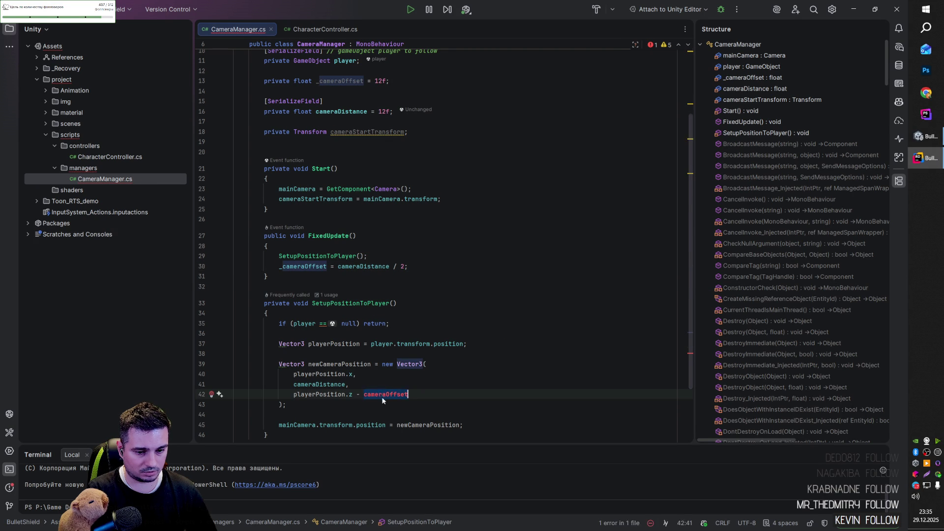
{"action": "left_click", "coordinate": [395, 414]}
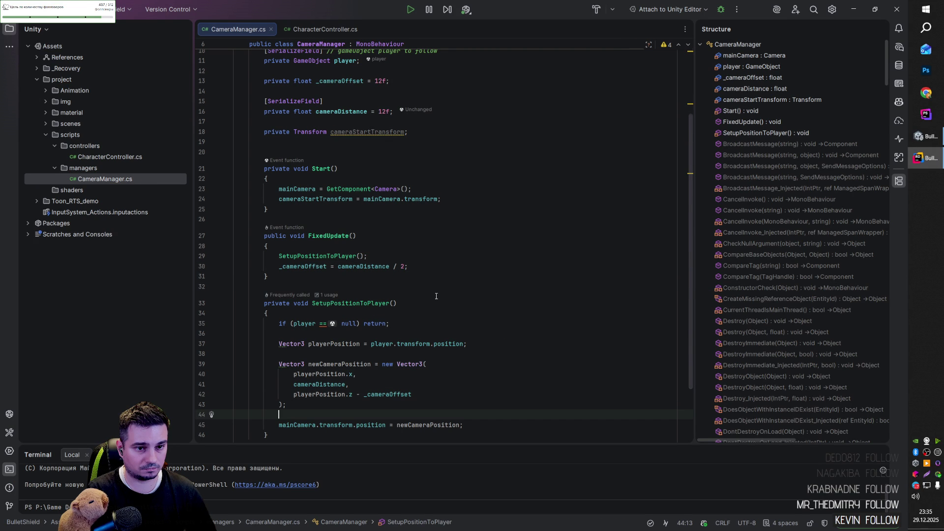
{"action": "left_click", "coordinate": [888, 8]}
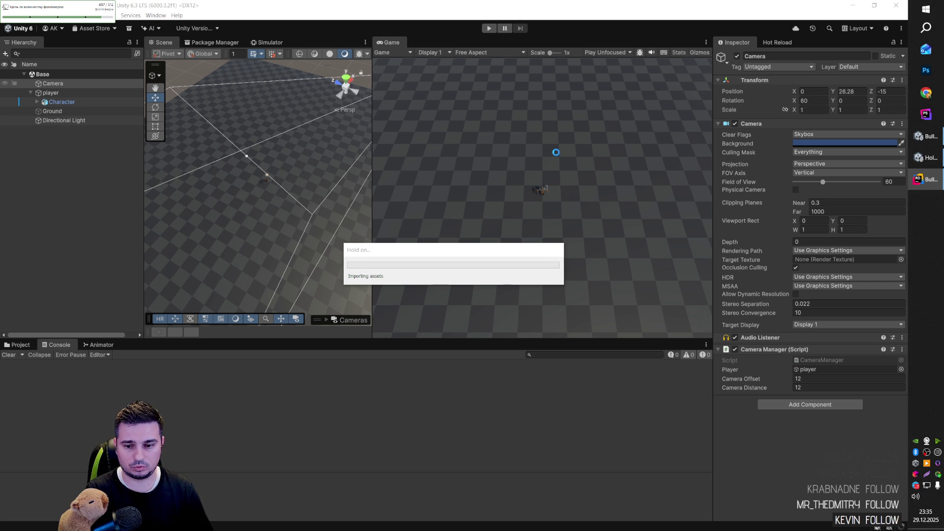
- Enter Play mode and walk the character around with WASD to test the new offset
{"action": "left_click", "coordinate": [488, 29]}
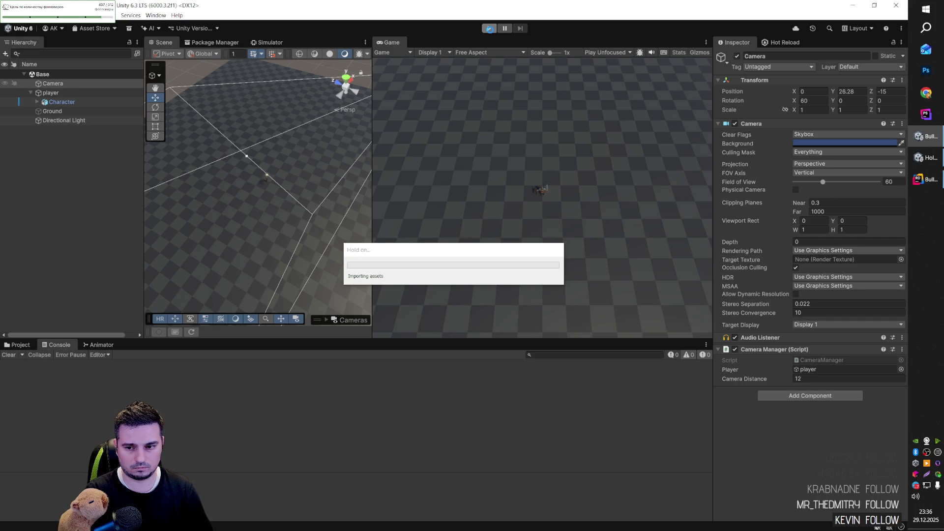
{"action": "left_click", "coordinate": [489, 28]}
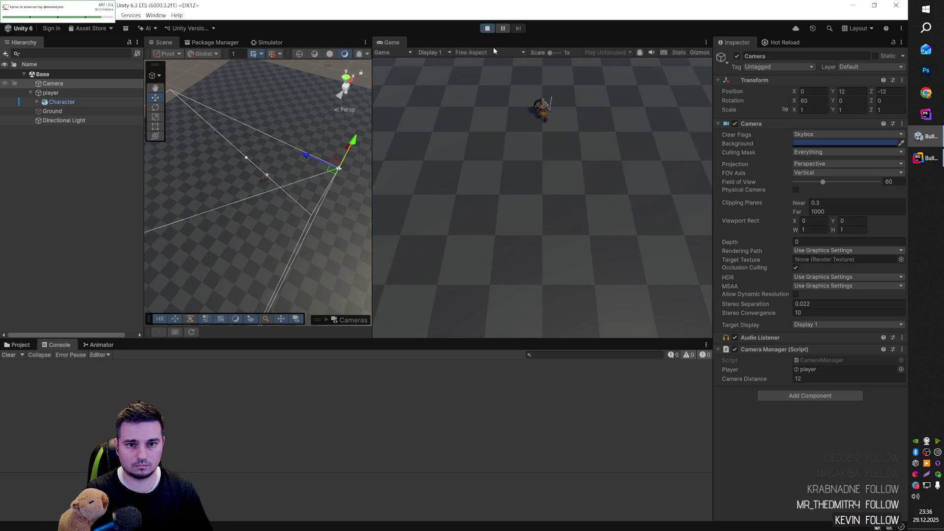
{"action": "key", "text": "d"}
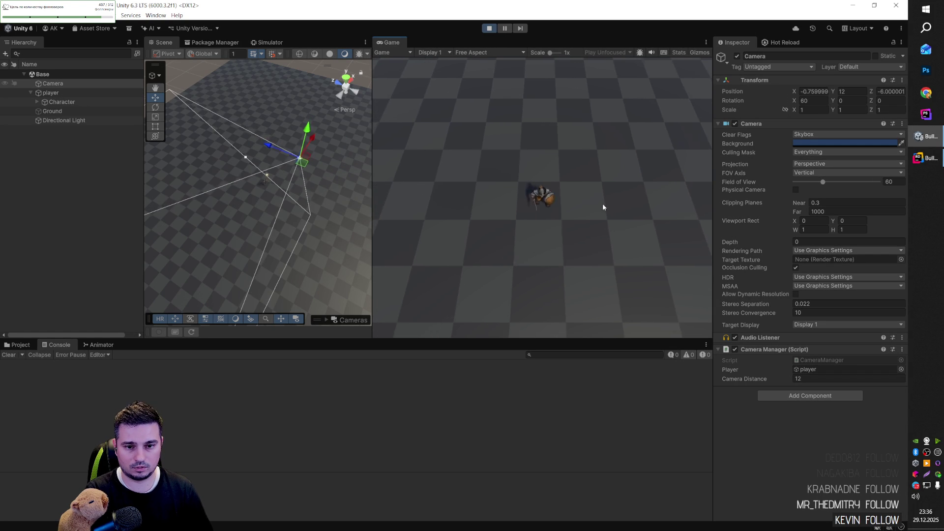
{"action": "key", "text": "s"}
{"action": "key", "text": "w"}
{"action": "key", "text": "s"}
{"action": "key", "text": "d"}
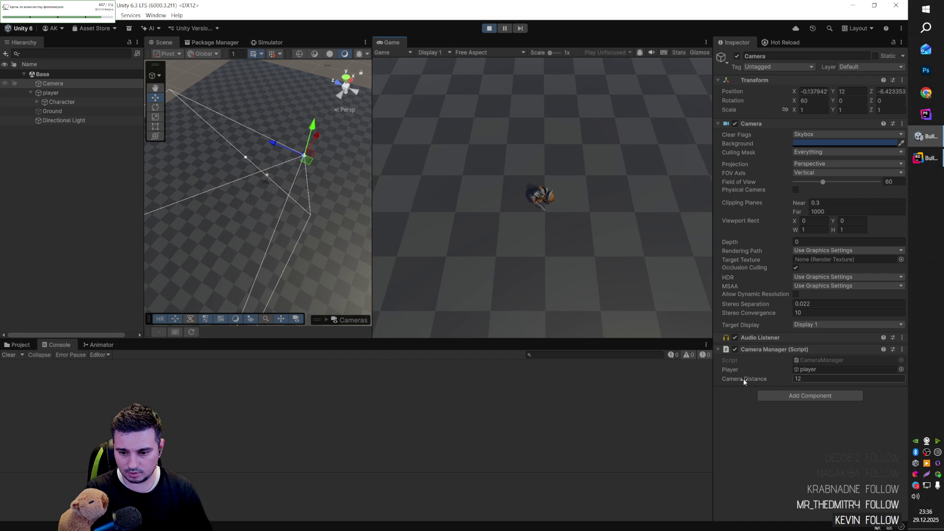
- Try Camera Distance values from about 57 down to 30, stop the game, and return to Rider
{"action": "left_click_drag", "start_coordinate": [744, 382], "coordinate": [768, 380]}
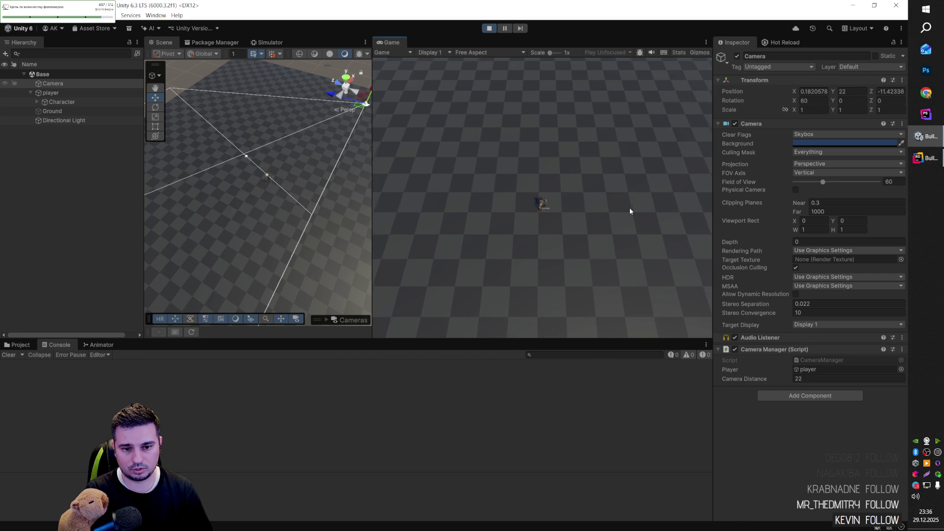
{"action": "mouse_move", "coordinate": [763, 381]}
{"action": "left_mouse_down"}
{"action": "mouse_move", "coordinate": [17, 374]}
{"action": "mouse_move", "coordinate": [159, 348]}
{"action": "mouse_move", "coordinate": [935, 371]}
{"action": "mouse_move", "coordinate": [924, 371]}
{"action": "left_mouse_up"}
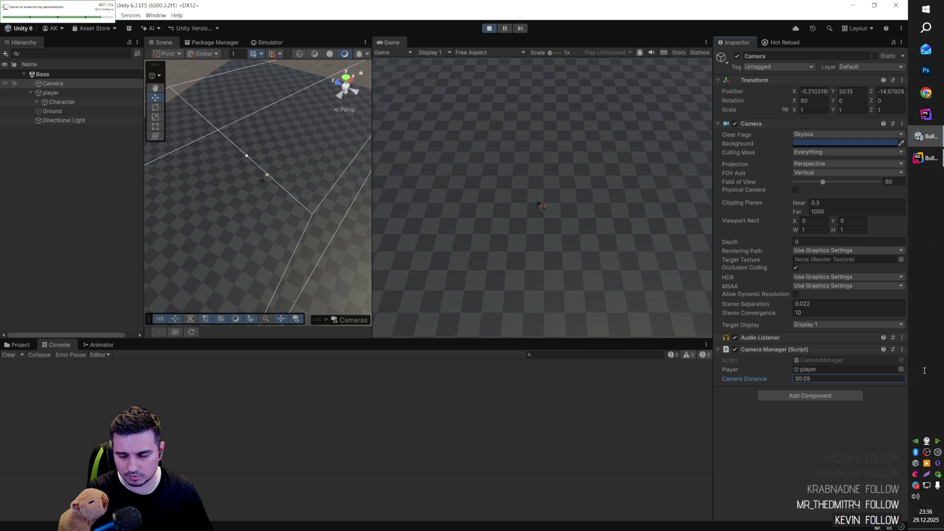
{"action": "left_click", "coordinate": [489, 29]}
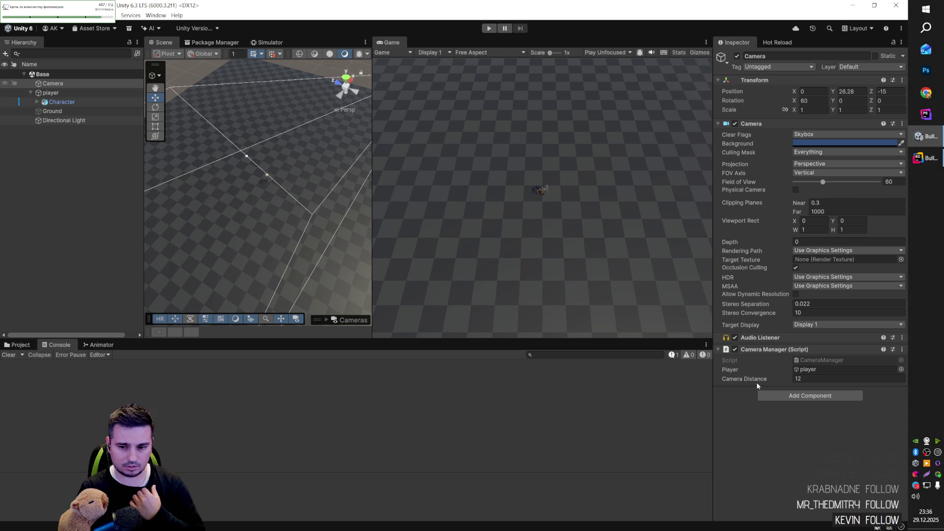
{"action": "key", "text": "alt+Tab"}
- Remove the cameraStartTransform field and its assignment in Start
{"action": "left_click", "coordinate": [428, 132]}
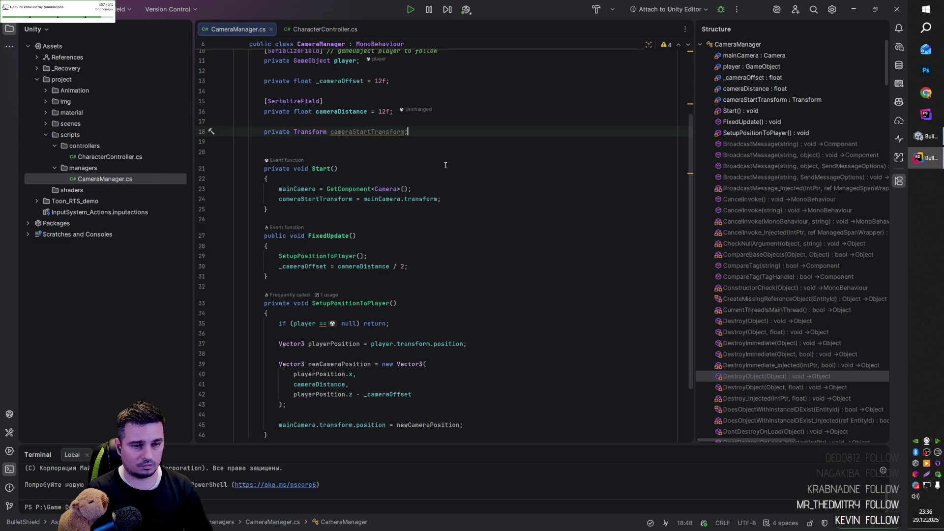
{"action": "key", "text": "ctrl+w"}
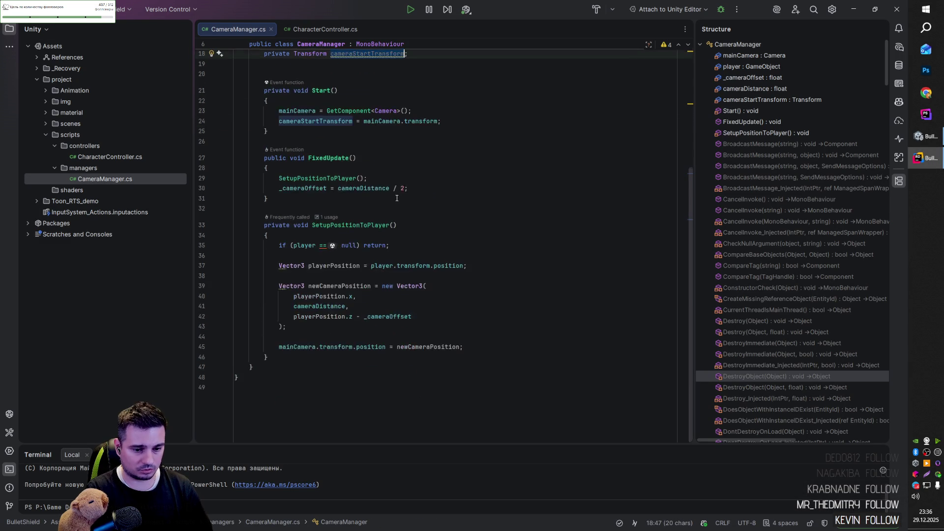
{"action": "scroll", "coordinate": [395, 201], "scroll_direction": "up", "scroll_amount": 3}
{"action": "scroll", "coordinate": [396, 200], "scroll_direction": "down", "scroll_amount": 3}
{"action": "key", "text": "ctrl+f"}
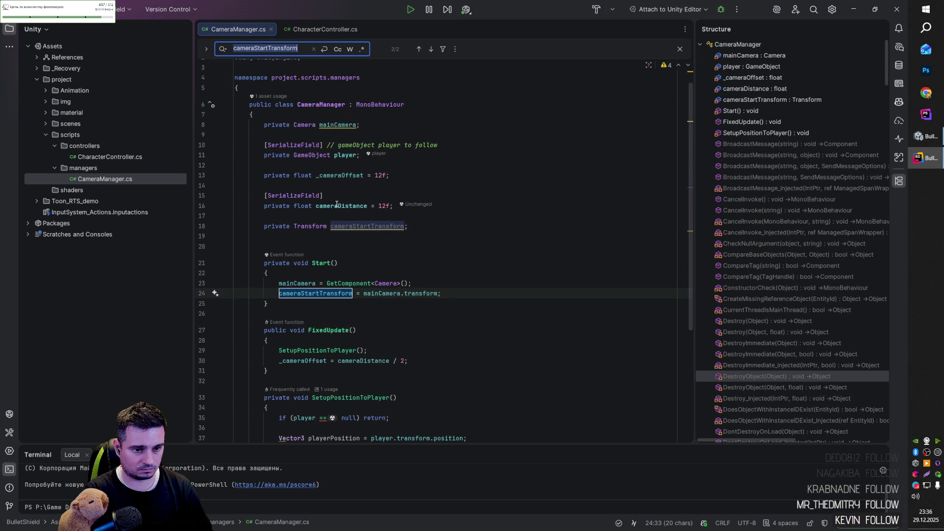
{"action": "left_click", "coordinate": [433, 224]}
{"action": "key", "text": "ctrl+z"}
{"action": "key", "text": "ctrl+z"}
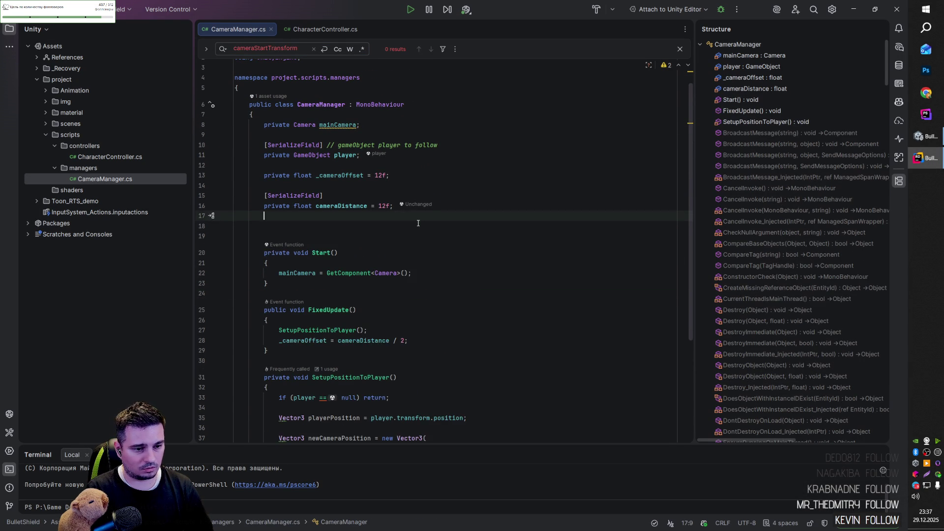
- Add a [SerializeField] private Range cameraDistanceRange field with bounds 6f to 30f
{"action": "type", "text": "[S"}
{"action": "key", "text": "Return"}
{"action": "key", "text": "Return"}
{"action": "type", "text": "private ran"}
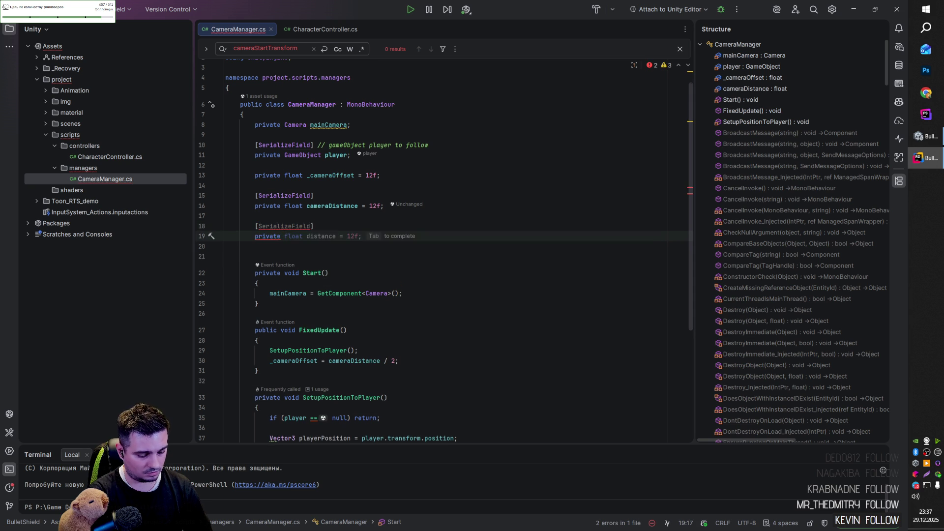
{"action": "key", "text": "Down"}
{"action": "key", "text": "Down"}
{"action": "key", "text": "Return"}
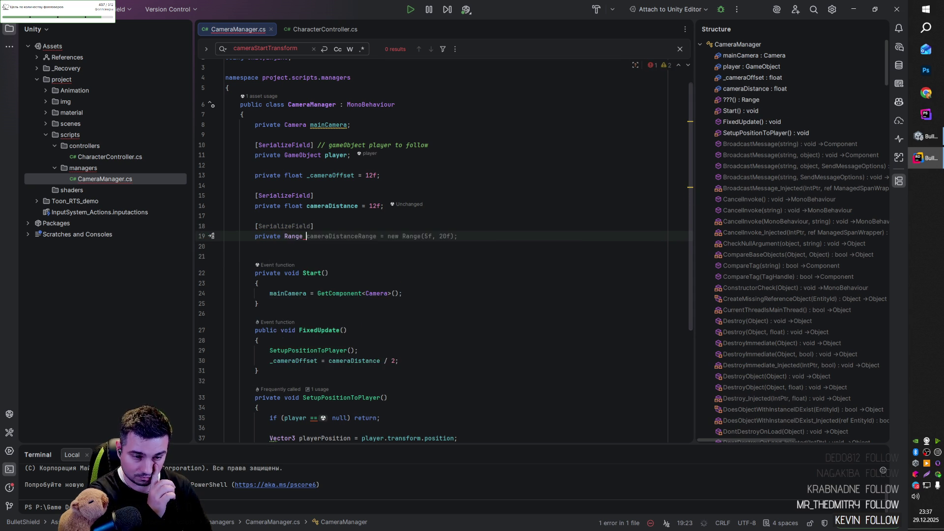
{"action": "key", "text": "Tab"}
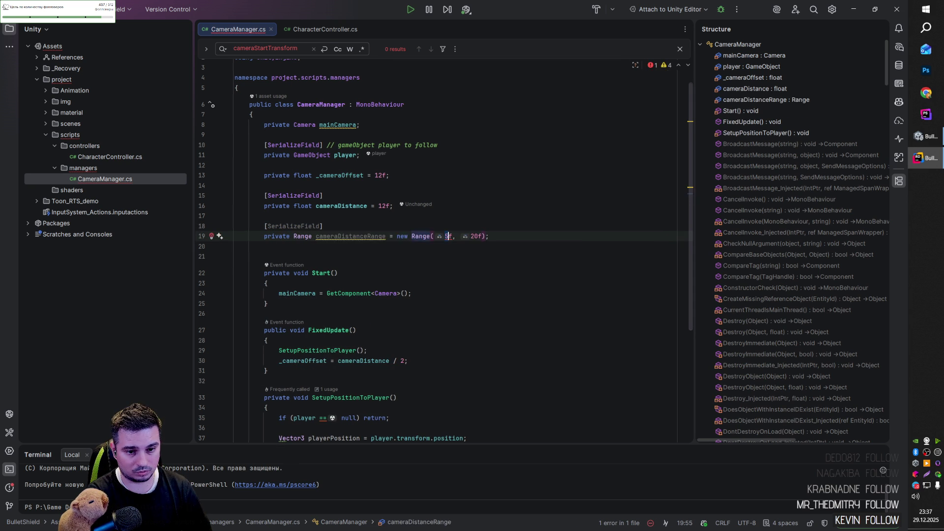
{"action": "left_click", "coordinate": [448, 236]}
{"action": "key", "text": "BackSpace"}
{"action": "type", "text": "6"}
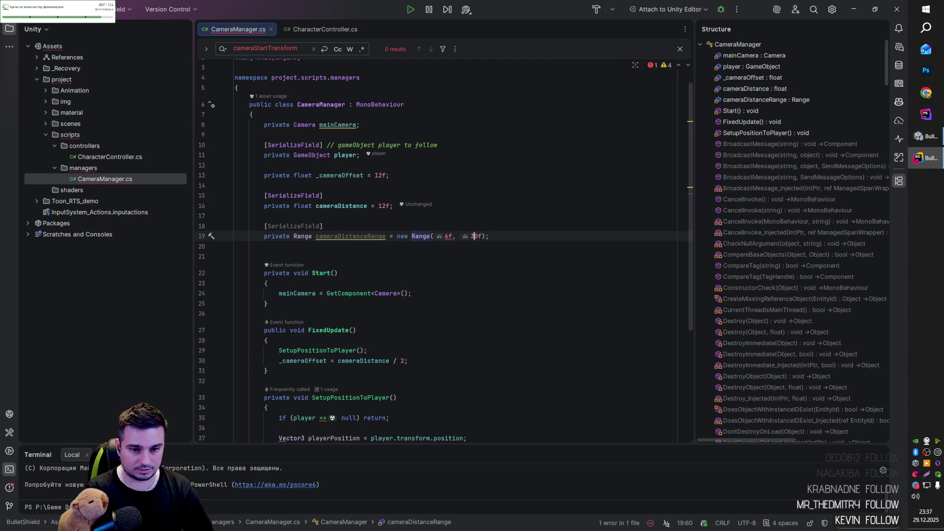
{"action": "key", "text": "Right"}
{"action": "key", "text": "Right"}
{"action": "key", "text": "Right"}
{"action": "key", "text": "BackSpace"}
{"action": "type", "text": "3"}
- Insert Copilot's suggested scroll-wheel cameraDistance if block into FixedUpdate
{"action": "scroll", "coordinate": [423, 250], "scroll_direction": "down", "scroll_amount": 6}
{"action": "left_click", "coordinate": [374, 326]}
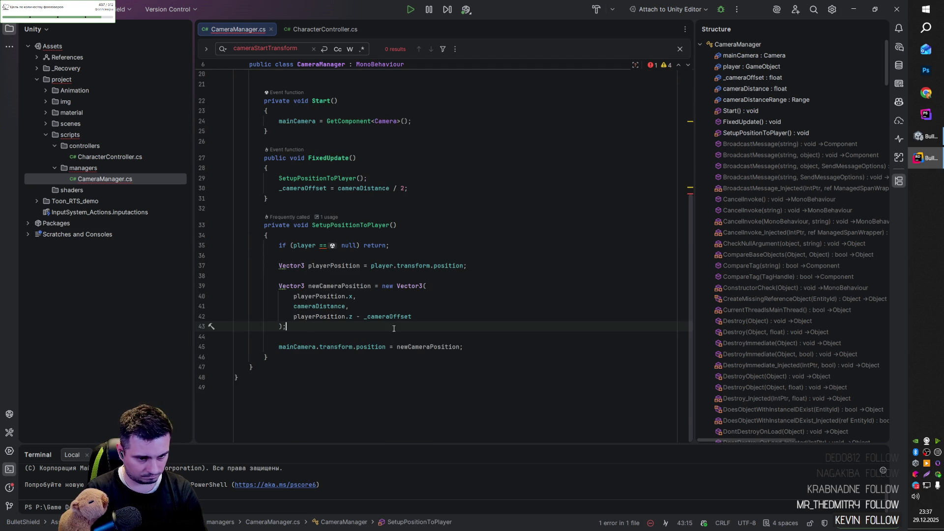
{"action": "scroll", "coordinate": [384, 297], "scroll_direction": "up", "scroll_amount": 3}
{"action": "left_click", "coordinate": [426, 269]}
{"action": "key", "text": "Return"}
{"action": "key", "text": "Return"}
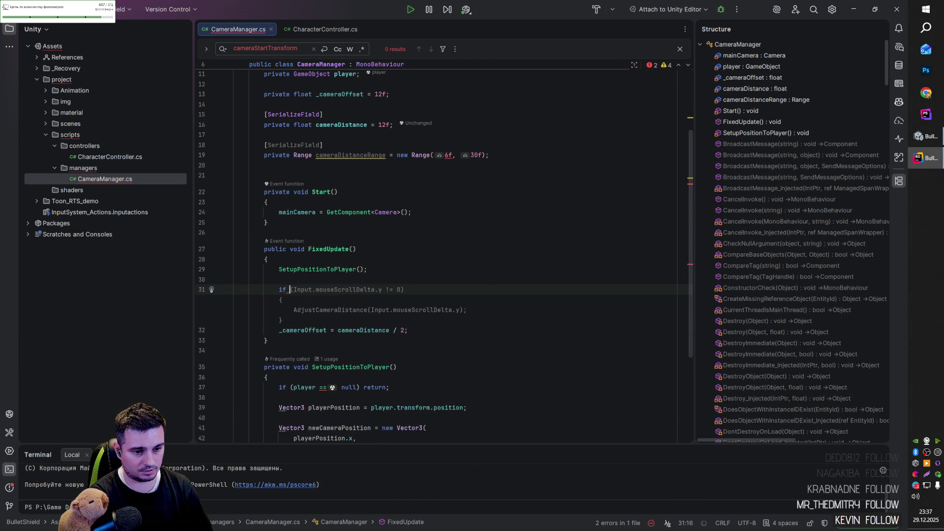
{"action": "type", "text": "if ("}
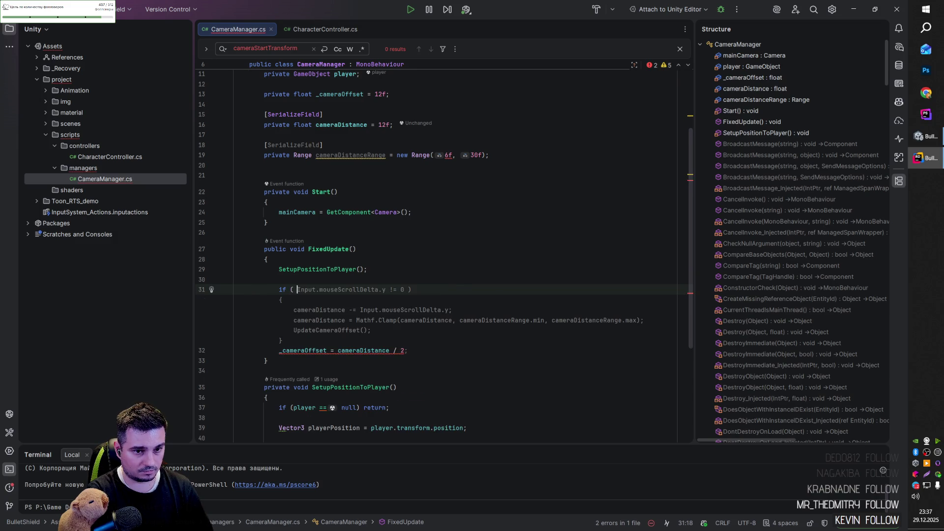
{"action": "type", "text": " _ca"}
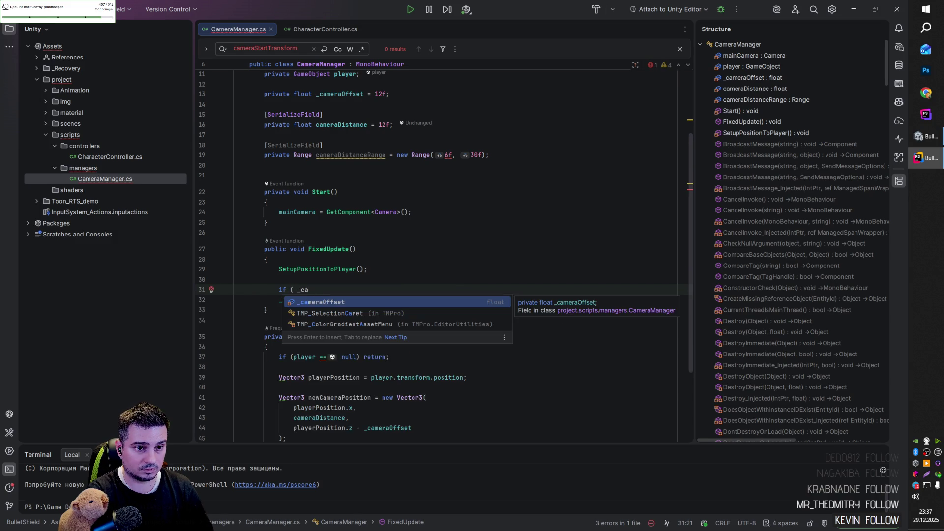
{"action": "key", "text": "BackSpace"}
{"action": "key", "text": "BackSpace"}
{"action": "key", "text": "BackSpace"}
{"action": "type", "text": "cameraDistance >"}
{"action": "mouse_move", "coordinate": [373, 291]}
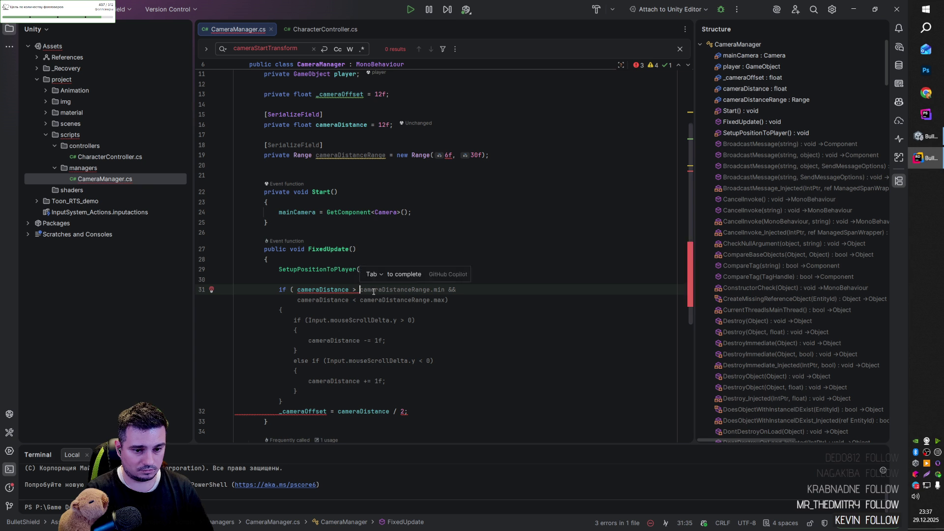
{"action": "key", "text": "Tab"}
{"action": "scroll", "coordinate": [435, 303], "scroll_direction": "down", "scroll_amount": 2}
{"action": "scroll", "coordinate": [436, 306], "scroll_direction": "down", "scroll_amount": 1}
- Swap the comparison operators in the scroll block's two conditions to < and >
{"action": "double_click", "coordinate": [439, 229]}
{"action": "left_click", "coordinate": [354, 229]}
{"action": "key", "text": "BackSpace"}
{"action": "type", "text": "<"}
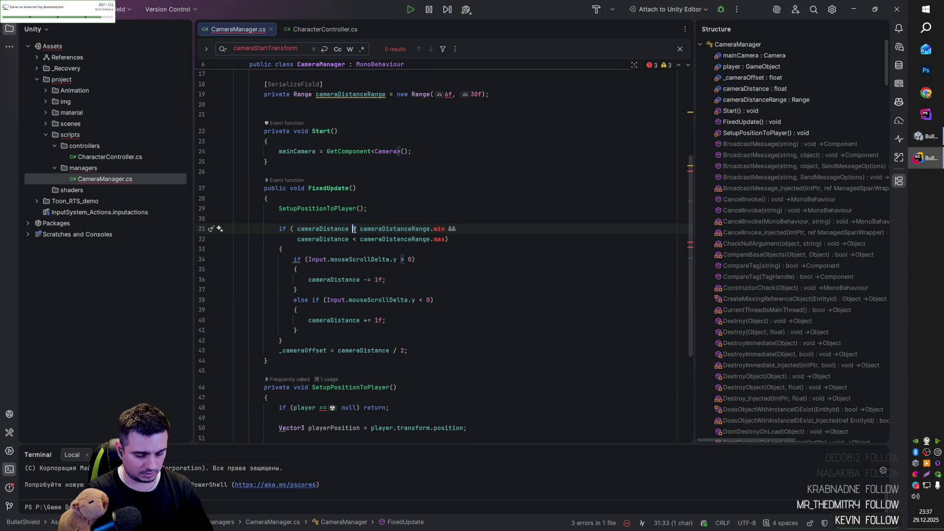
{"action": "key", "text": "Down"}
{"action": "key", "text": "shift+Left"}
{"action": "type", "text": ">"}
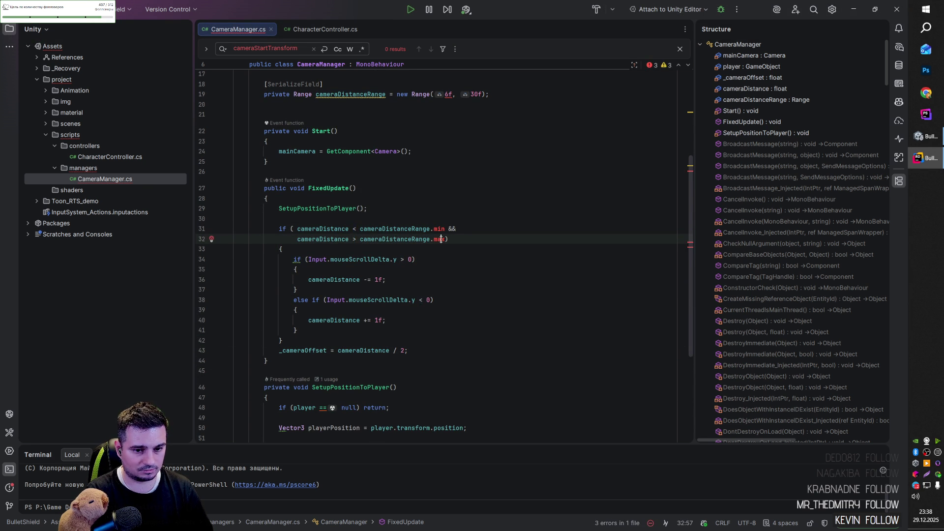
- Delete the whole scroll-handling if block from FixedUpdate
{"action": "key", "text": "Up"}
{"action": "key", "text": "End"}
{"action": "key", "text": "Down"}
{"action": "key", "text": "Down"}
{"action": "key", "text": "Down"}
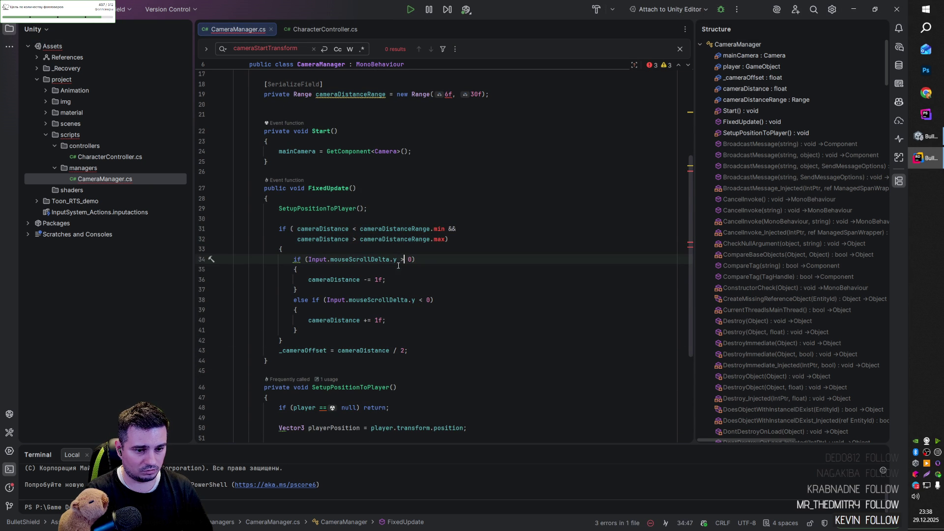
{"action": "left_click", "coordinate": [393, 281]}
{"action": "left_click_drag", "start_coordinate": [285, 340], "coordinate": [278, 228]}
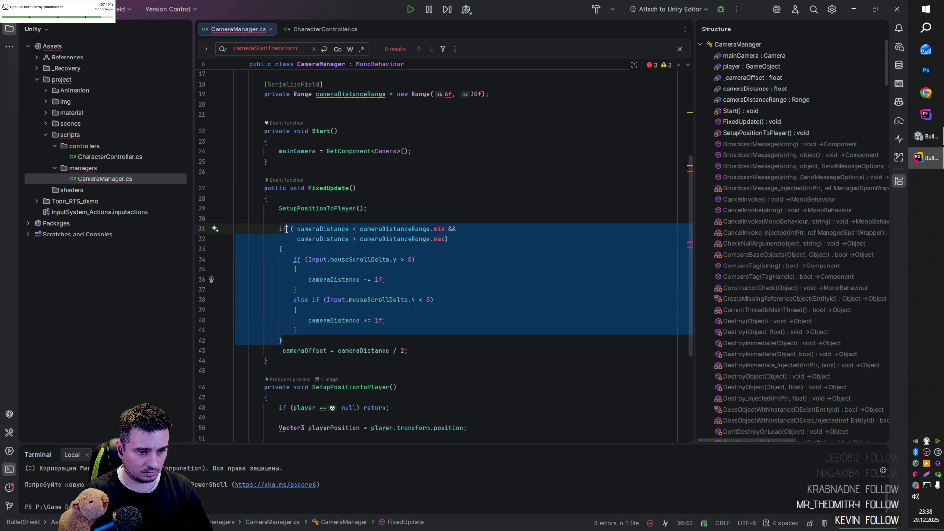
{"action": "key", "text": "BackSpace"}
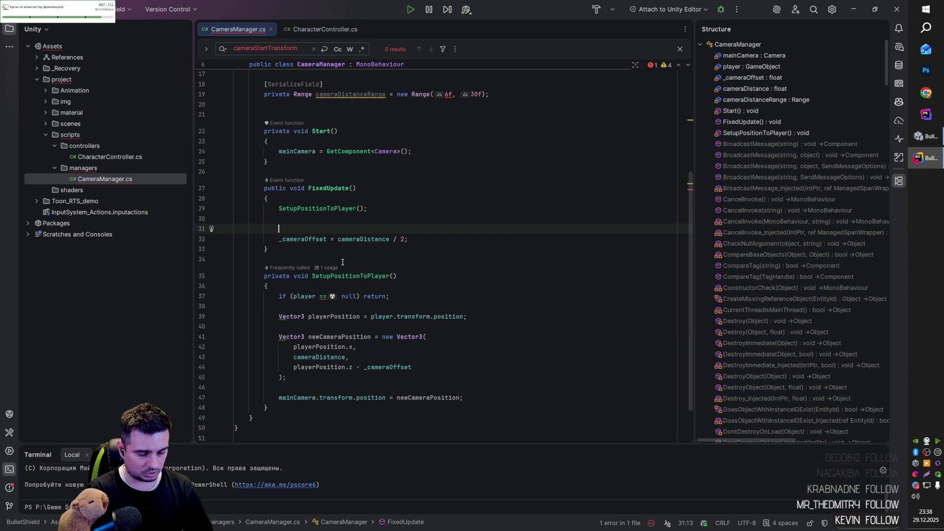
- Start writing a LimitCameraDistance() call on the emptied FixedUpdate line
{"action": "type", "text": "fix"}
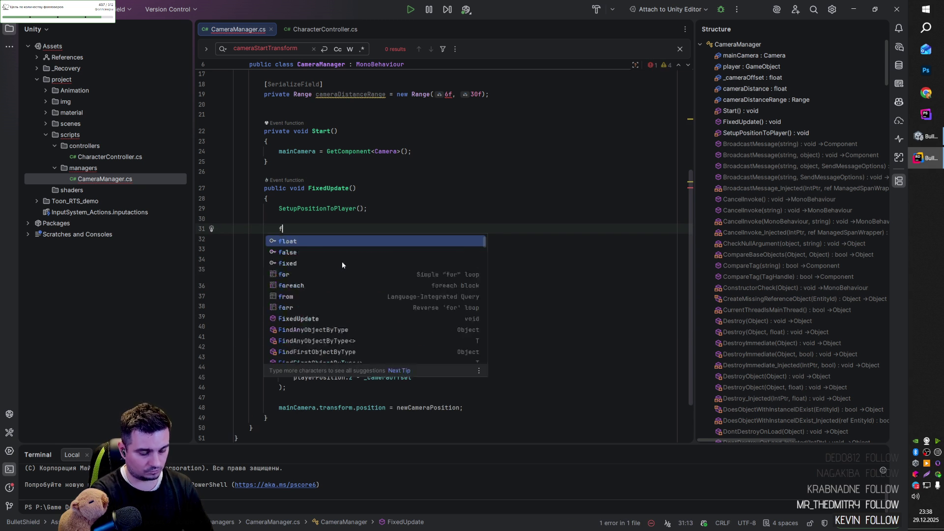
{"action": "scroll", "coordinate": [342, 261], "scroll_direction": "up", "scroll_amount": 3}
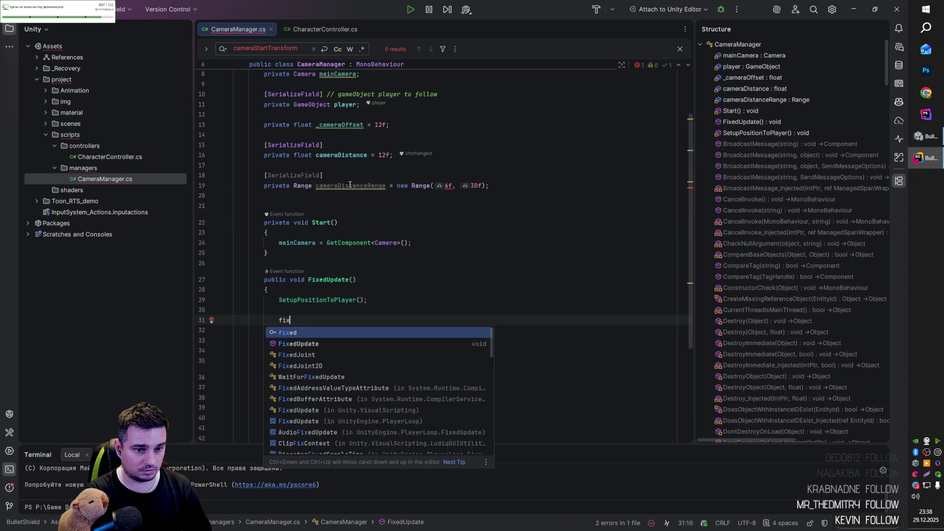
{"action": "left_click", "coordinate": [344, 163]}
{"action": "double_click", "coordinate": [344, 157]}
{"action": "left_click", "coordinate": [350, 320]}
{"action": "type", "text": "CameraDistance"}
{"action": "key", "text": "Home"}
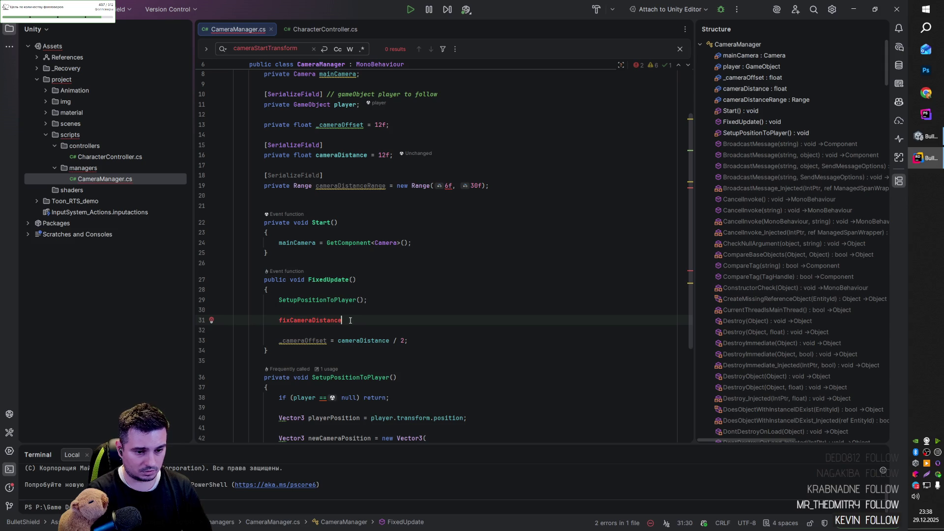
{"action": "type", "text": "limit"}
{"action": "key", "text": "Escape"}
{"action": "key", "text": "Delete"}
{"action": "key", "text": "Delete"}
{"action": "key", "text": "Delete"}
{"action": "key", "text": "End"}
{"action": "type", "text": "()"}
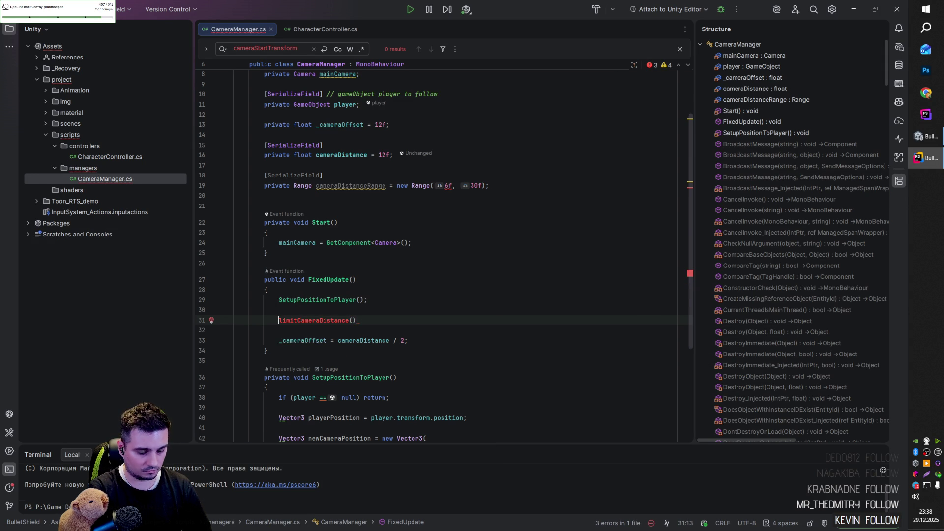
- Fix the capitalization to LimitCameraDistance and end the call with a semicolon
{"action": "key", "text": "Home"}
{"action": "type", "text": "L"}
{"action": "key", "text": "Delete"}
{"action": "key", "text": "Escape"}
{"action": "key", "text": "ctrl+w"}
{"action": "scroll", "coordinate": [365, 319], "scroll_direction": "down", "scroll_amount": 1}
{"action": "key", "text": "End"}
{"action": "type", "text": ";"}
- Declare an empty private void LimitCameraDistance() method below FixedUpdate
{"action": "scroll", "coordinate": [365, 319], "scroll_direction": "down", "scroll_amount": 4}
{"action": "left_click", "coordinate": [327, 199]}
{"action": "key", "text": "Return"}
{"action": "key", "text": "Return"}
{"action": "type", "text": "LimitCameraDistance"}
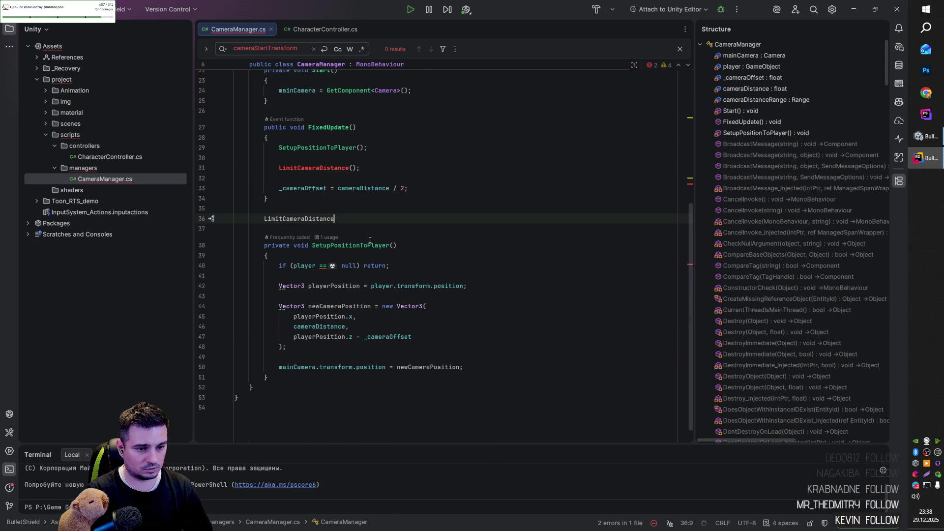
{"action": "key", "text": "alt+Return"}
{"action": "key", "text": "Return"}
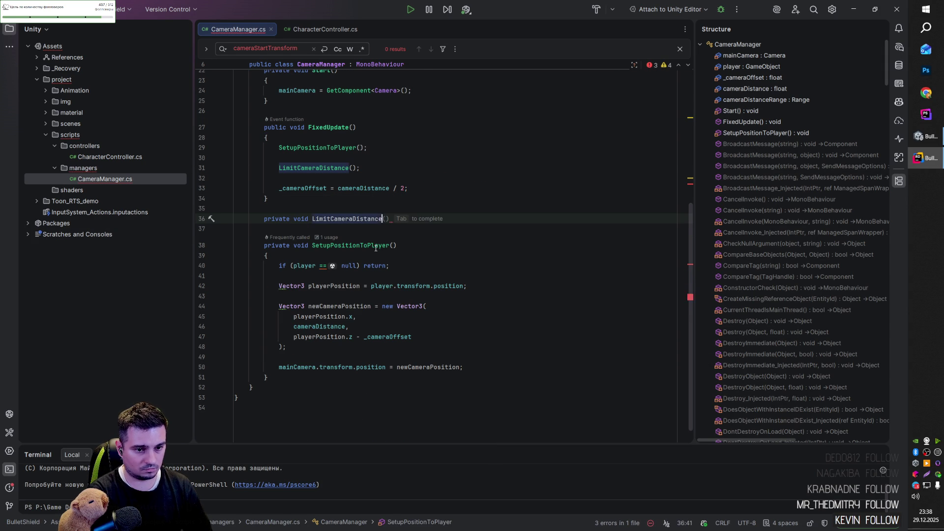
{"action": "type", "text": "{"}
{"action": "key", "text": "Return"}
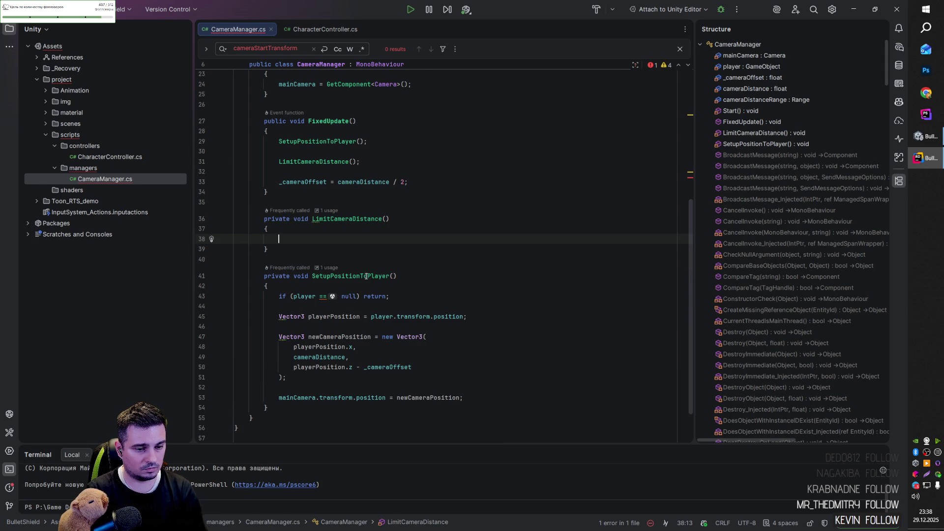
- Accept Copilot's min/max clamping body for LimitCameraDistance
{"action": "key", "text": "Tab"}
{"action": "left_click_drag", "start_coordinate": [294, 239], "coordinate": [349, 240]}
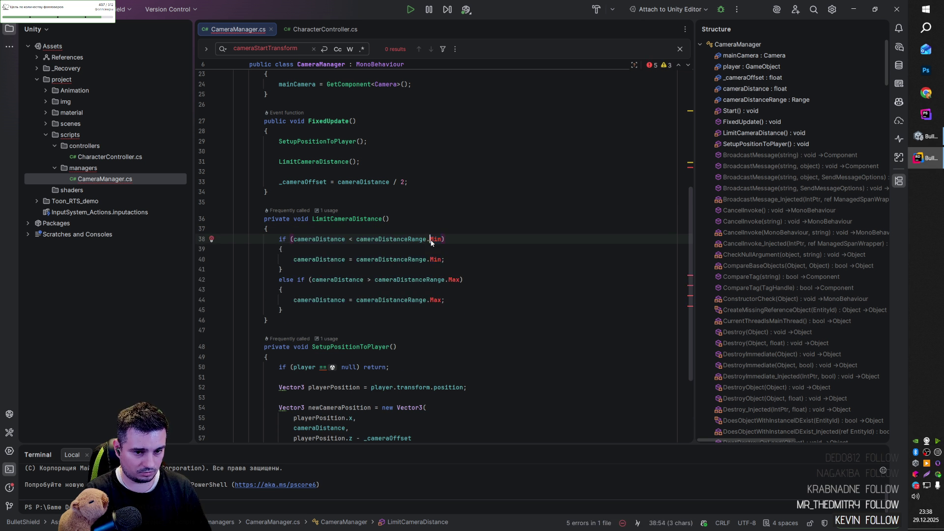
{"action": "left_click", "coordinate": [444, 260]}
{"action": "key", "text": "Down"}
{"action": "key", "text": "Down"}
{"action": "key", "text": "Down"}
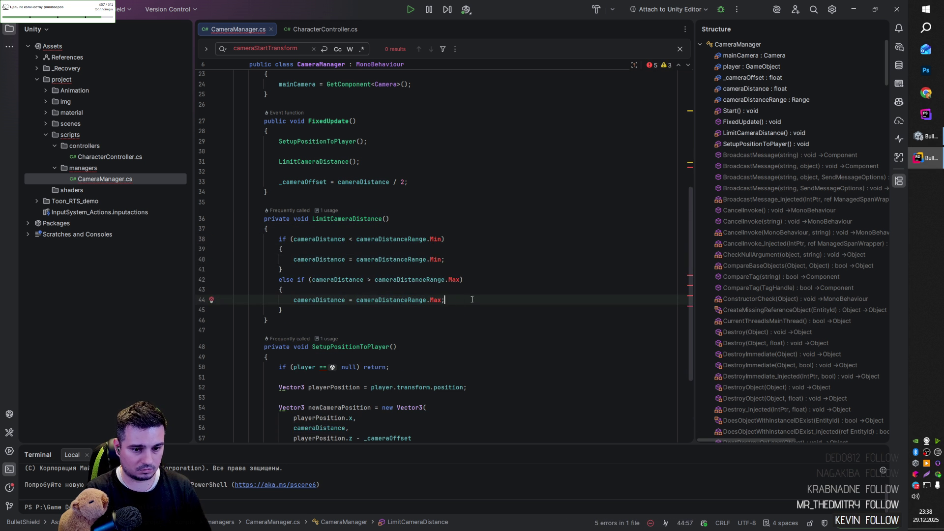
{"action": "key", "text": "Up"}
{"action": "key", "text": "Up"}
{"action": "key", "text": "Up"}
- Change cameraDistance from float 12f to a Range initialized with new Range(6f, 30f)
{"action": "scroll", "coordinate": [360, 312], "scroll_direction": "up", "scroll_amount": 3}
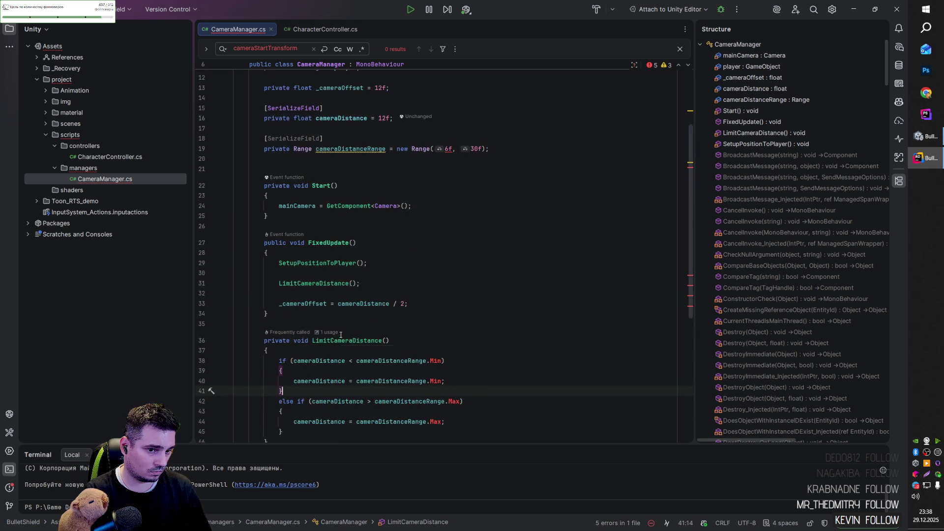
{"action": "scroll", "coordinate": [339, 335], "scroll_direction": "up", "scroll_amount": 1}
{"action": "scroll", "coordinate": [339, 335], "scroll_direction": "up", "scroll_amount": 4}
{"action": "left_click", "coordinate": [403, 255]}
{"action": "key", "text": "ctrl+w"}
{"action": "key", "text": "ctrl+w"}
{"action": "key", "text": "ctrl+c"}
{"action": "double_click", "coordinate": [379, 222]}
{"action": "key", "text": "ctrl+v"}
{"action": "double_click", "coordinate": [303, 253]}
{"action": "double_click", "coordinate": [303, 223]}
{"action": "key", "text": "ctrl+v"}
- Delete the cameraDistanceRange field and the LimitCameraDistance method
{"action": "key", "text": "Down"}
{"action": "key", "text": "shift+Down"}
{"action": "key", "text": "shift+Down"}
{"action": "key", "text": "shift+Down"}
{"action": "key", "text": "Delete"}
{"action": "scroll", "coordinate": [342, 254], "scroll_direction": "down", "scroll_amount": 5}
{"action": "left_click_drag", "start_coordinate": [343, 255], "coordinate": [321, 374]}
{"action": "key", "text": "Delete"}
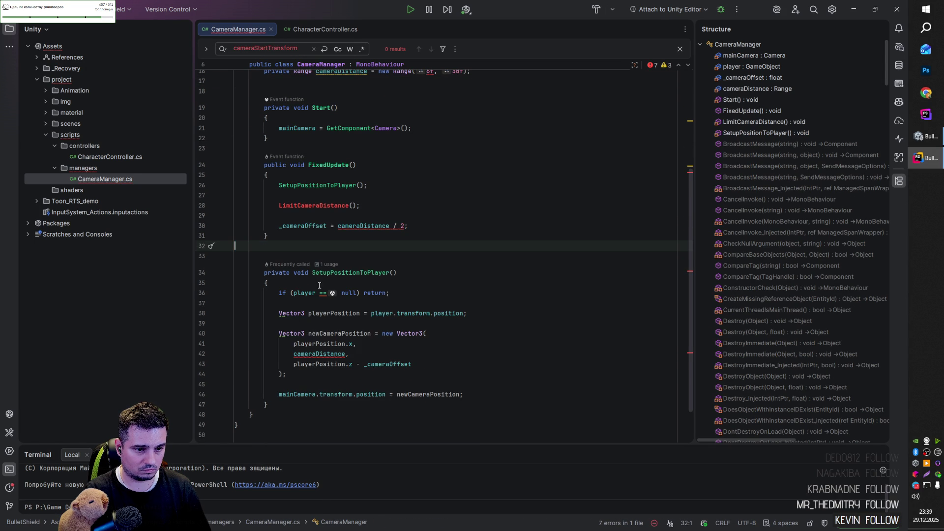
- Delete the LimitCameraDistance() call, keeping line 28 as cameraDistance.Current / 2
{"action": "left_click", "coordinate": [373, 196]}
{"action": "key", "text": "shift+Down"}
{"action": "key", "text": "shift+Down"}
{"action": "key", "text": "Delete"}
{"action": "scroll", "coordinate": [373, 196], "scroll_direction": "up", "scroll_amount": 4}
{"action": "left_click", "coordinate": [391, 327]}
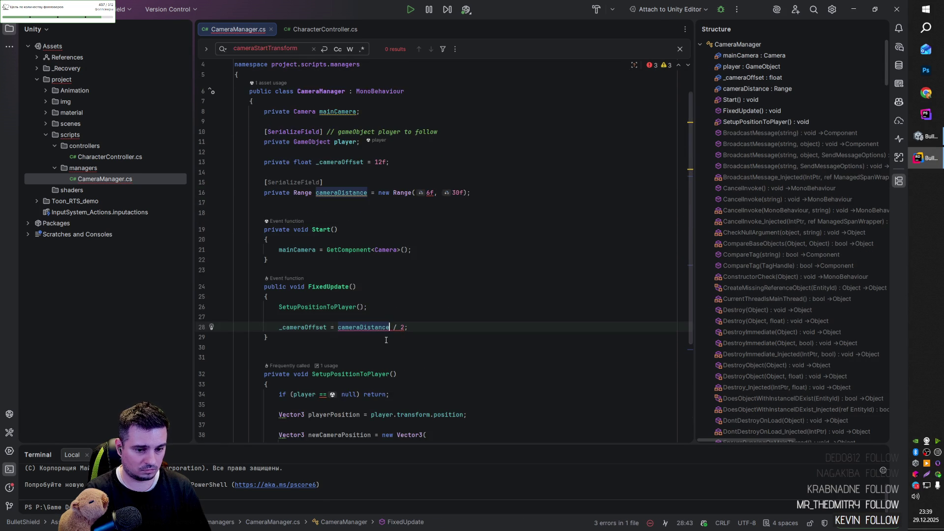
{"action": "type", "text": "."}
{"action": "key", "text": "Escape"}
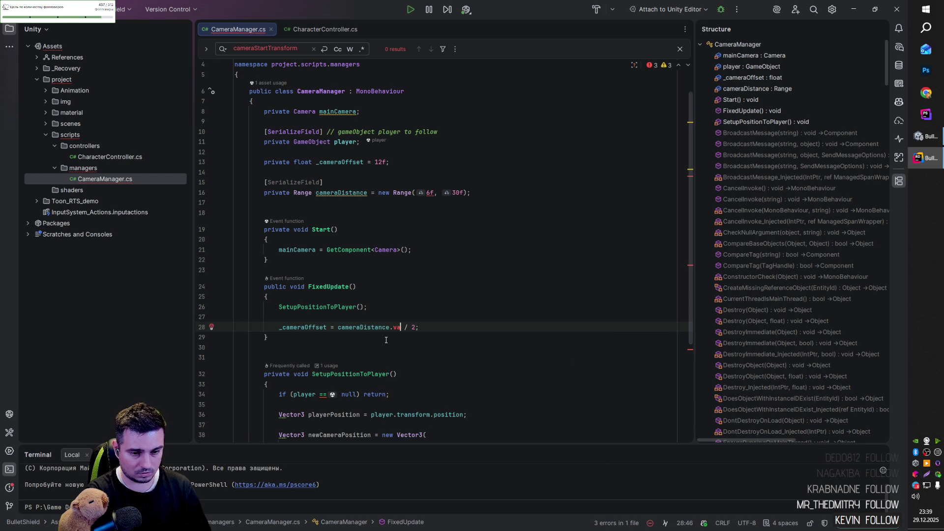
{"action": "type", "text": "va"}
{"action": "key", "text": "ctrl+z"}
- Change the Range bounds from 6f and 30f to plain 6 and 30
{"action": "left_click", "coordinate": [427, 194]}
{"action": "key", "text": "alt+Return"}
{"action": "key", "text": "Return"}
{"action": "left_click", "coordinate": [473, 193]}
{"action": "key", "text": "alt+Return"}
{"action": "key", "text": "Return"}
{"action": "key", "text": "ctrl+z"}
{"action": "key", "text": "ctrl+z"}
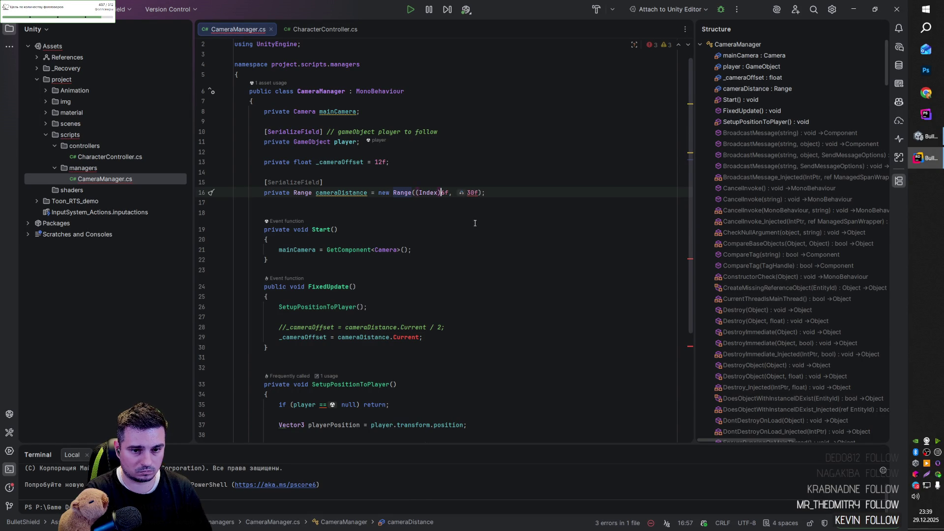
{"action": "key", "text": "Right"}
{"action": "key", "text": "Delete"}
{"action": "left_click", "coordinate": [458, 193]}
{"action": "key", "text": "BackSpace"}
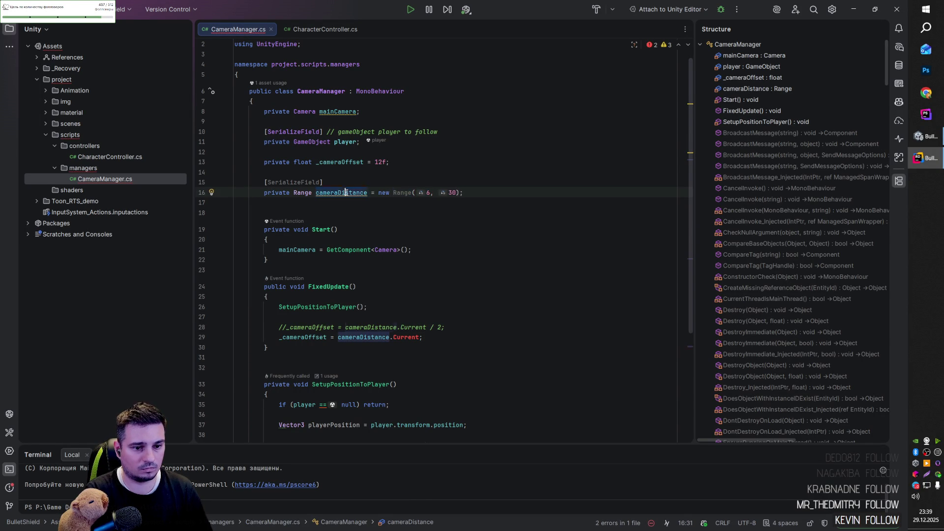
{"action": "key", "text": "Down"}
{"action": "left_click", "coordinate": [430, 339]}
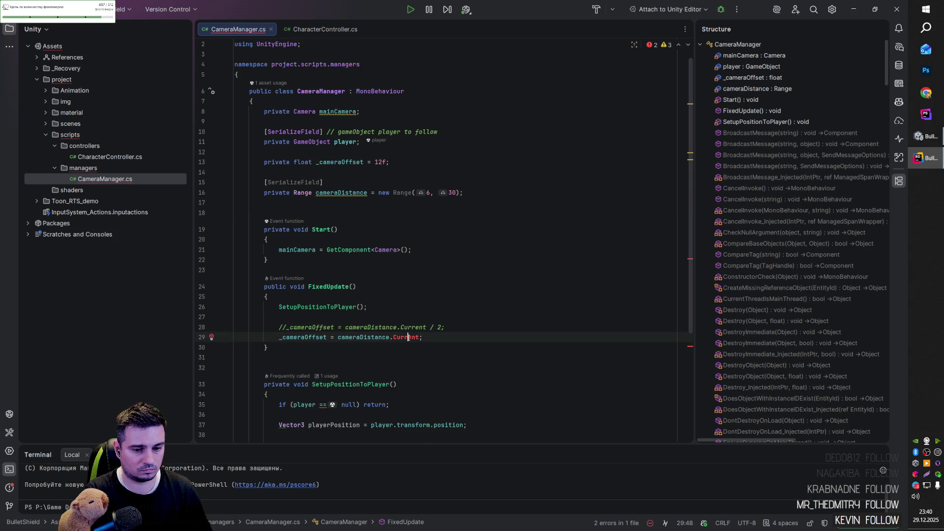
- Rewrite line 29 as _cameraOffset = cameraDistance.Current after browsing the range's members
{"action": "key", "text": "BackSpace"}
{"action": "key", "text": "BackSpace"}
{"action": "key", "text": "BackSpace"}
{"action": "key", "text": "BackSpace"}
{"action": "key", "text": "BackSpace"}
{"action": "key", "text": "ctrl+space"}
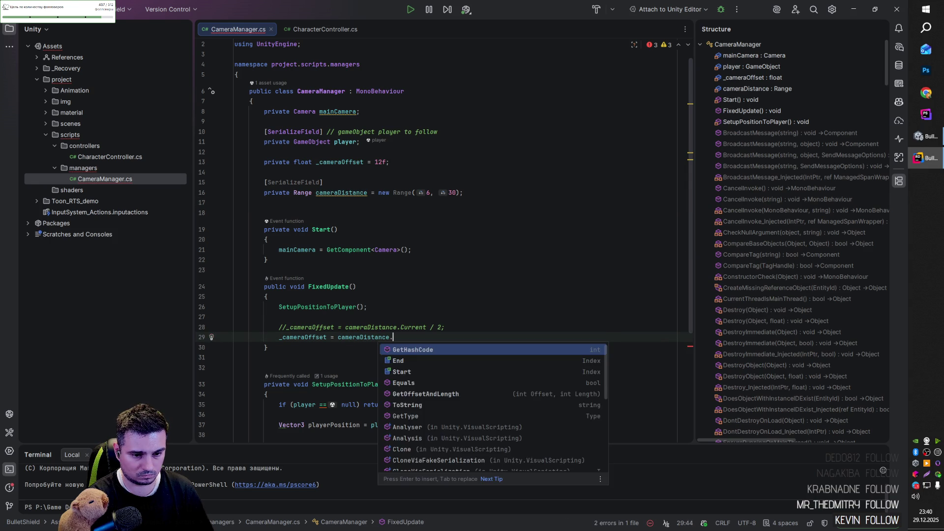
{"action": "key", "text": "Down"}
{"action": "key", "text": "Down"}
{"action": "key", "text": "Down"}
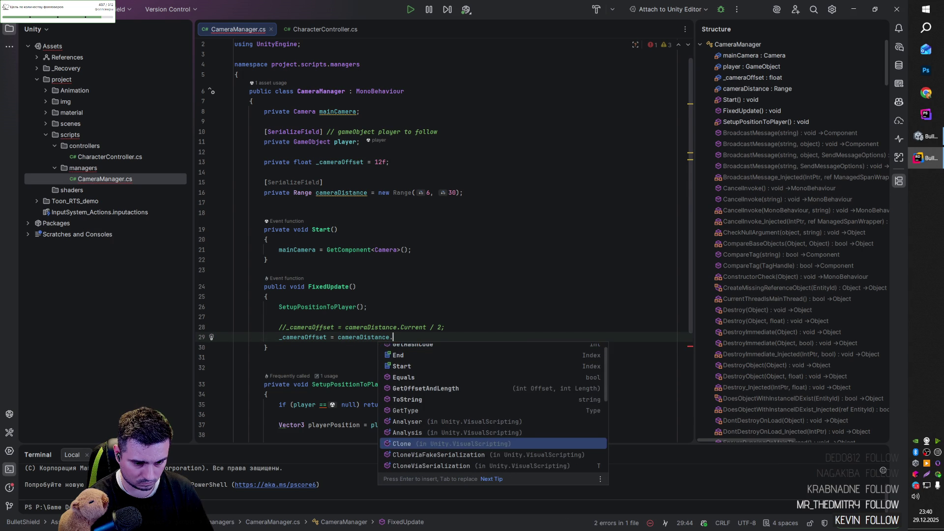
{"action": "key", "text": "Down"}
{"action": "key", "text": "Down"}
{"action": "key", "text": "Down"}
{"action": "key", "text": "Down"}
{"action": "key", "text": "Down"}
{"action": "key", "text": "Down"}
{"action": "key", "text": "Down"}
{"action": "key", "text": "Down"}
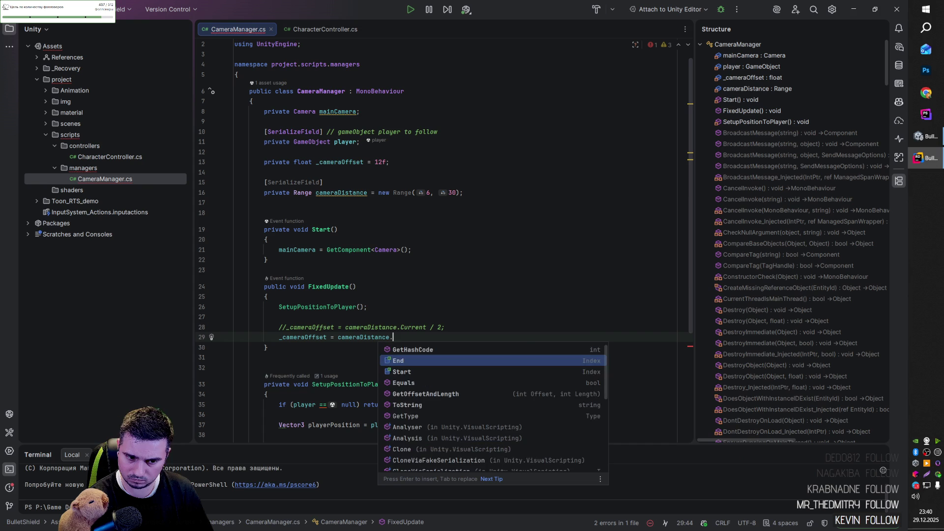
{"action": "key", "text": "Down"}
{"action": "key", "text": "Escape"}
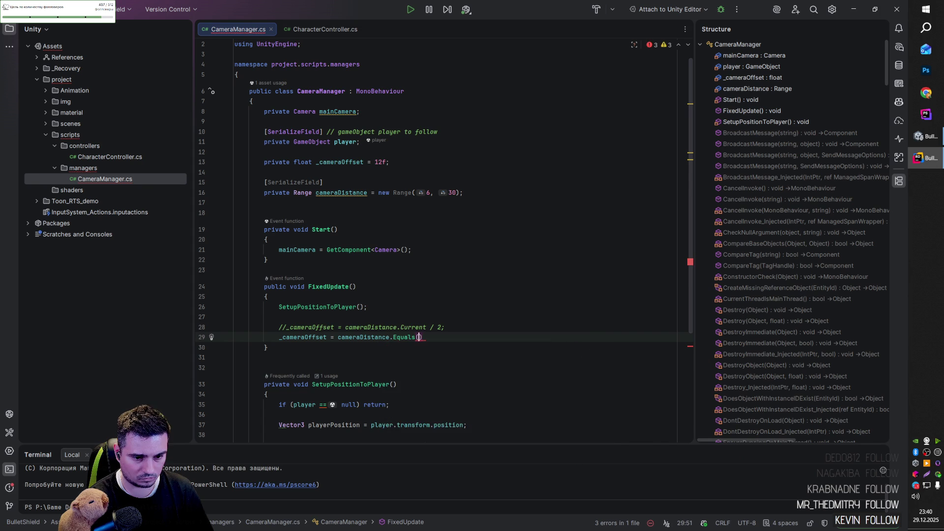
{"action": "type", "text": "Current;"}
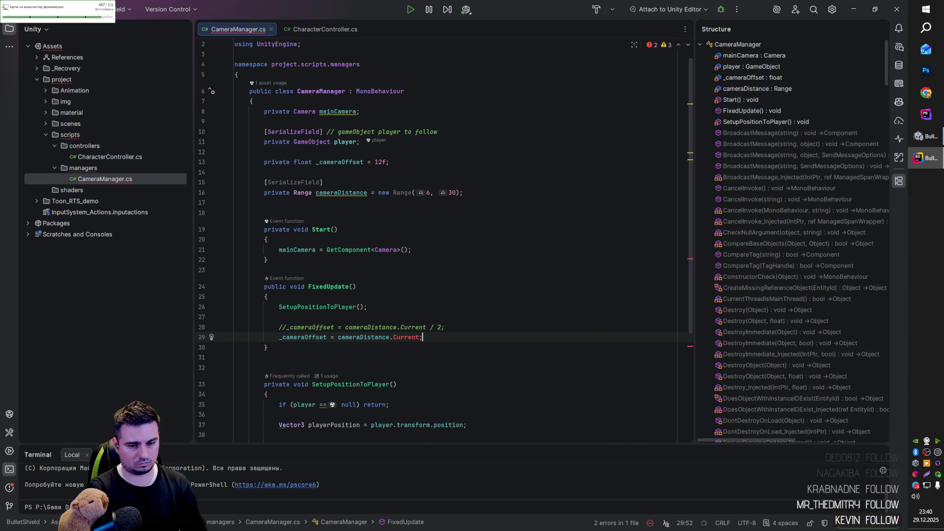
- Try an (index) cast, then revert to the single _cameraOffset = cameraDistance.Current / 2 line
{"action": "left_click", "coordinate": [337, 337]}
{"action": "type", "text": "(index)"}
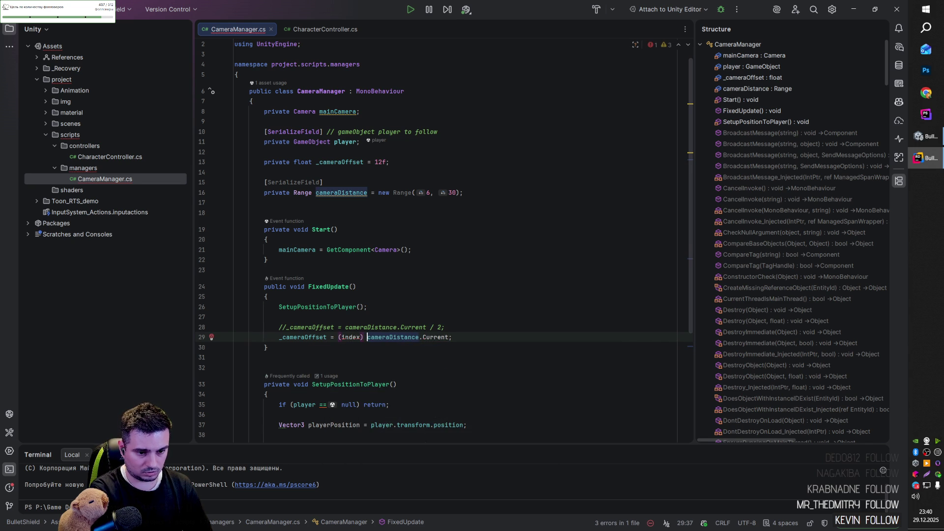
{"action": "key", "text": "ctrl+Left"}
{"action": "key", "text": "ctrl+Left"}
{"action": "key", "text": "ctrl+shift+Right"}
{"action": "key", "text": "ctrl+shift+Right"}
{"action": "key", "text": "ctrl+shift+Right"}
{"action": "key", "text": "ctrl+shift+Right"}
{"action": "key", "text": "ctrl+shift+Right"}
{"action": "type", "text": "cameraDistance.Current;"}
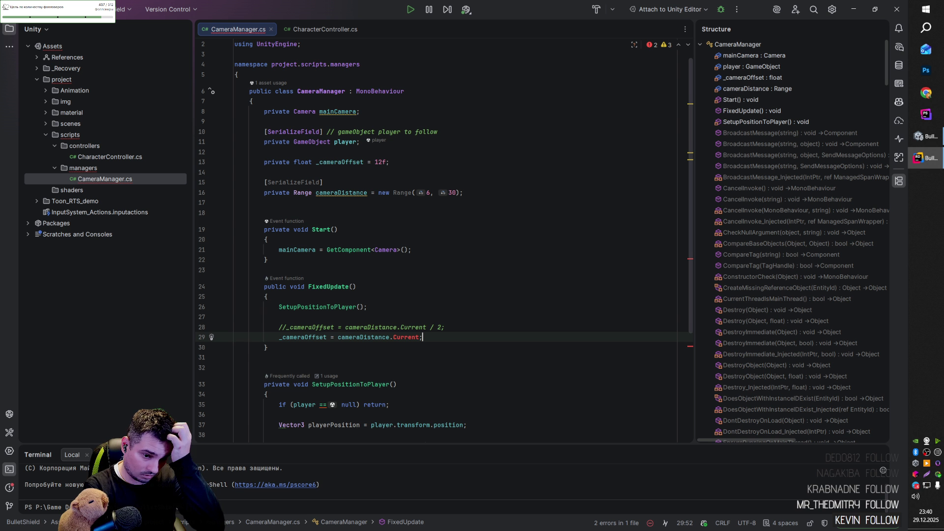
{"action": "key", "text": "ctrl+z"}
{"action": "key", "text": "ctrl+z"}
{"action": "key", "text": "ctrl+z"}
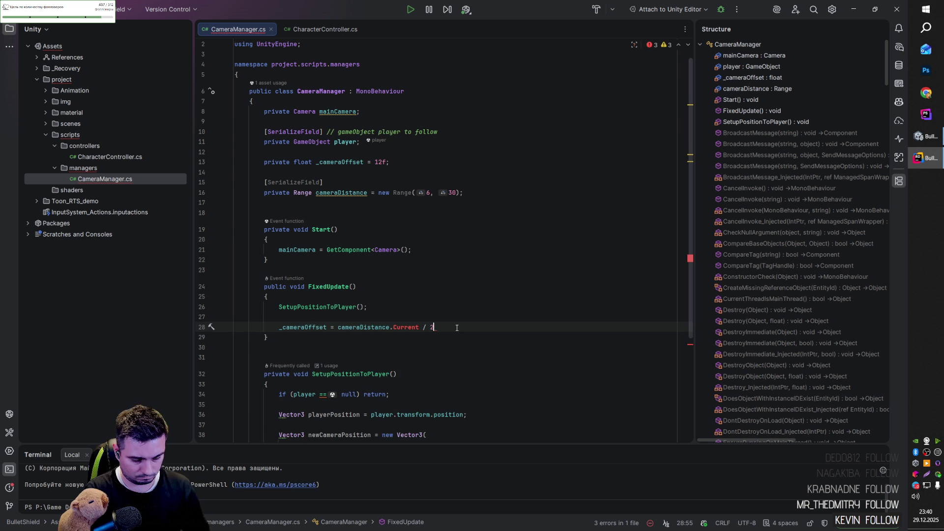
{"action": "type", "text": ";"}
- Run GitHub Copilot's Fix This on the _cameraOffset statement, then check Unity's console
{"action": "left_click_drag", "start_coordinate": [437, 327], "coordinate": [279, 327]}
{"action": "right_click", "coordinate": [282, 326]}
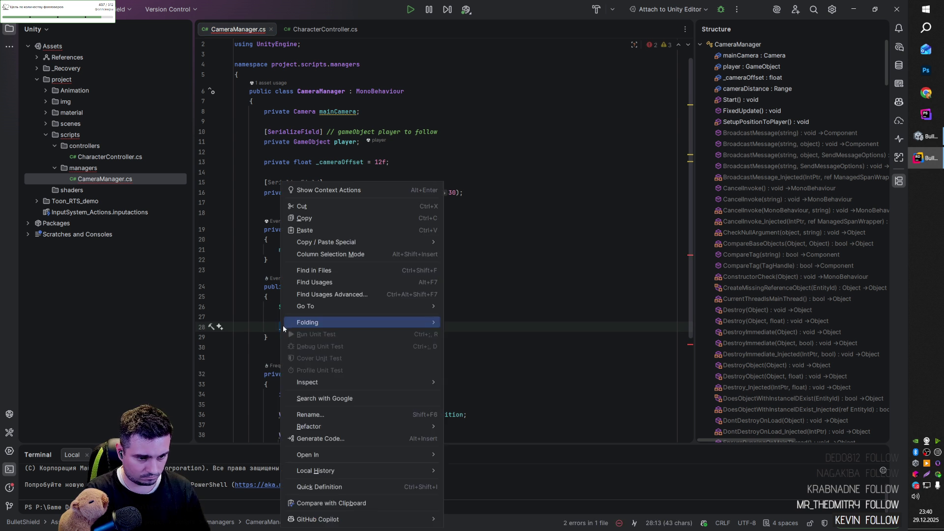
{"action": "mouse_move", "coordinate": [368, 523]}
{"action": "left_click", "coordinate": [482, 447]}
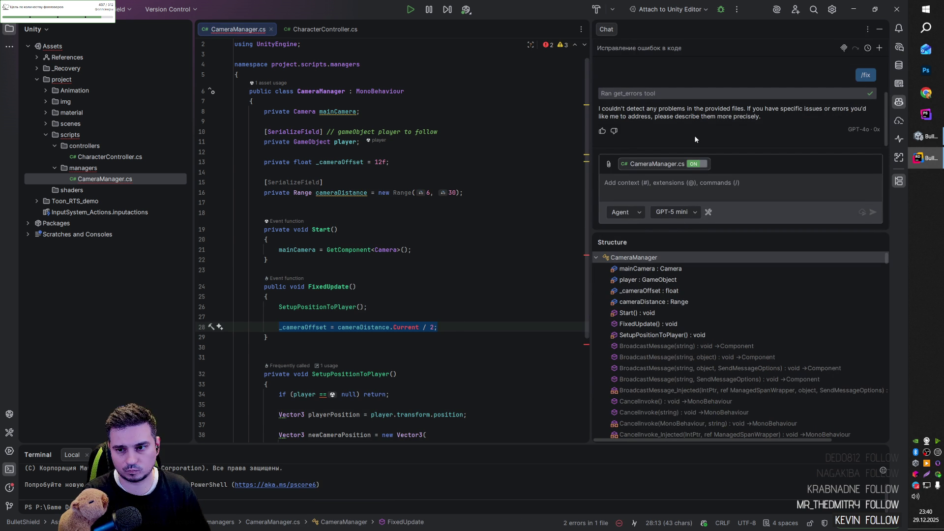
{"action": "left_click", "coordinate": [463, 328]}
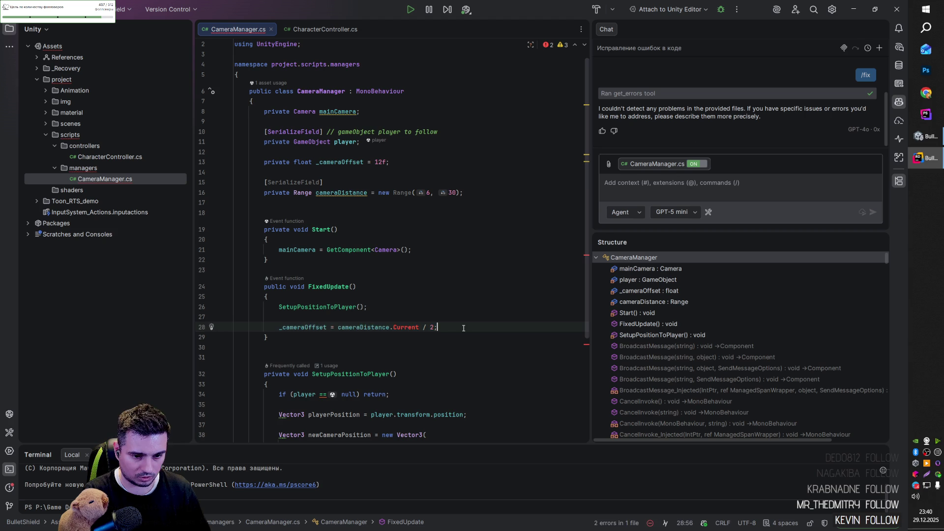
{"action": "key", "text": "alt+Tab"}
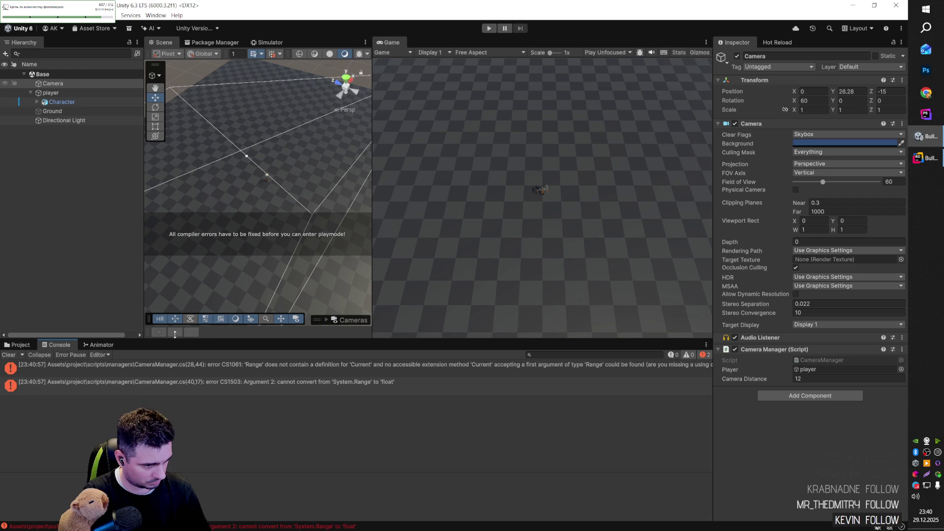
{"action": "key", "text": "alt+Tab"}
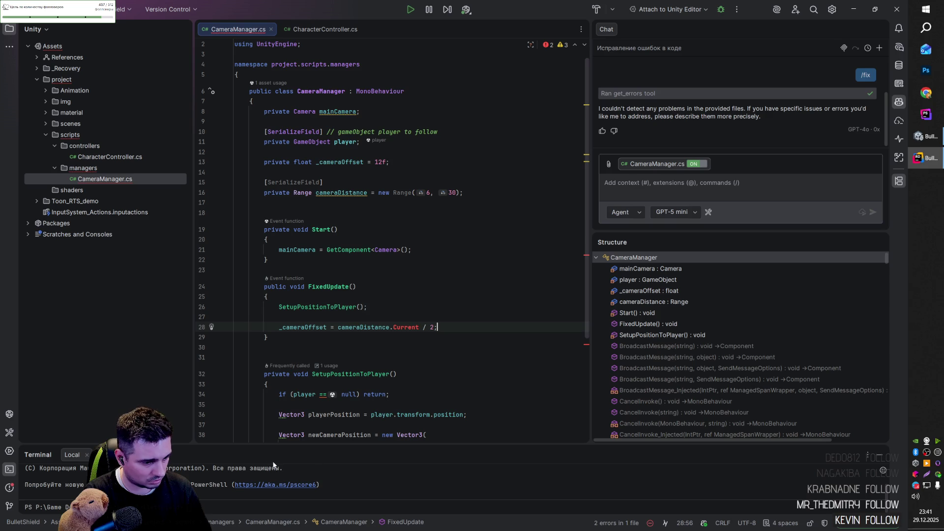
{"action": "key", "text": "alt+Tab"}
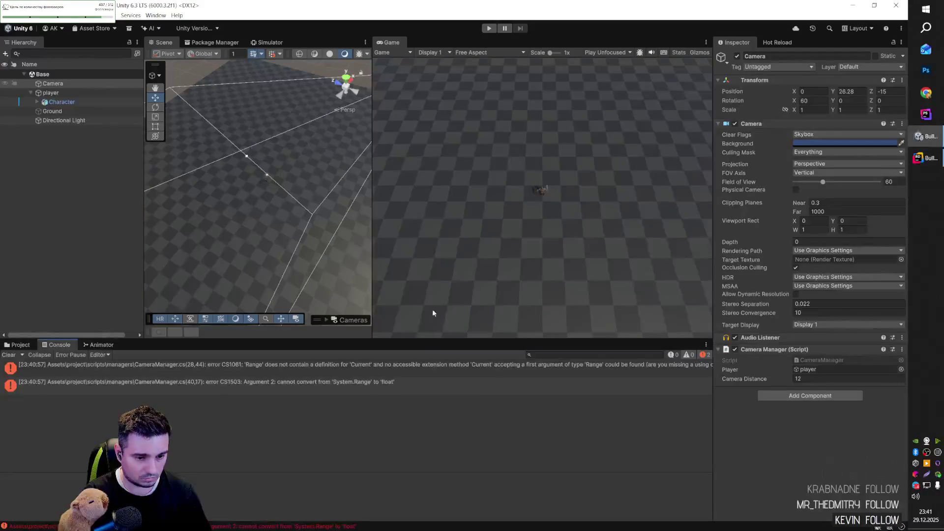
{"action": "key", "text": "alt+Tab"}
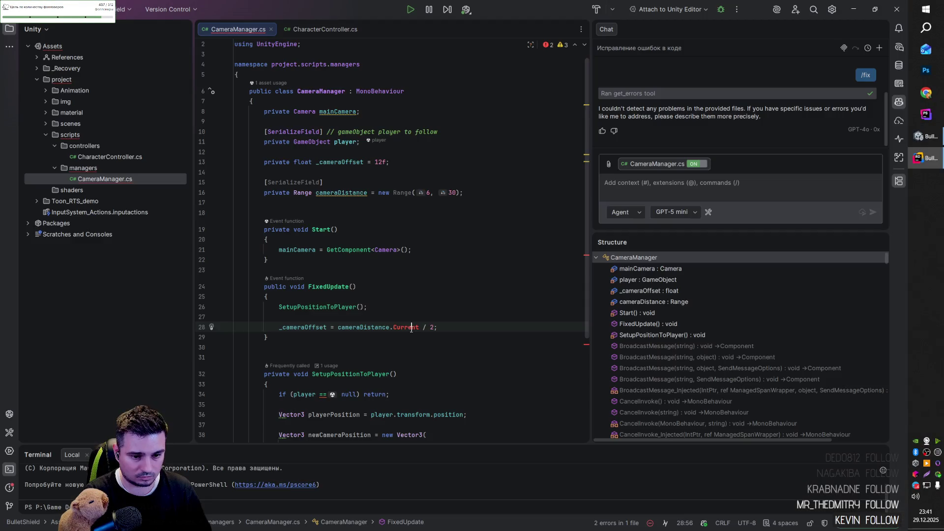
{"action": "left_click", "coordinate": [398, 327]}
- Review the fixes for cameraDistance.Current, then remove the SerializeField line above the field
{"action": "key", "text": "alt+Return"}
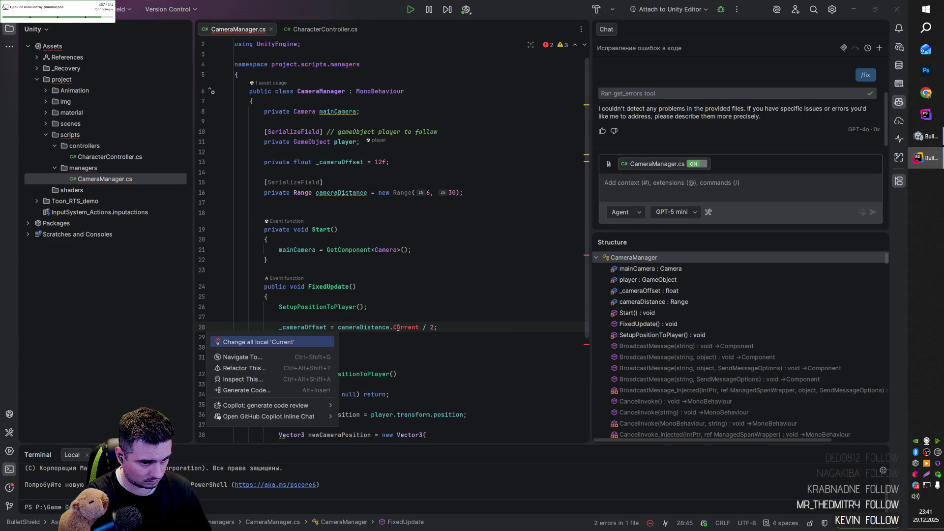
{"action": "key", "text": "Escape"}
{"action": "double_click", "coordinate": [404, 327]}
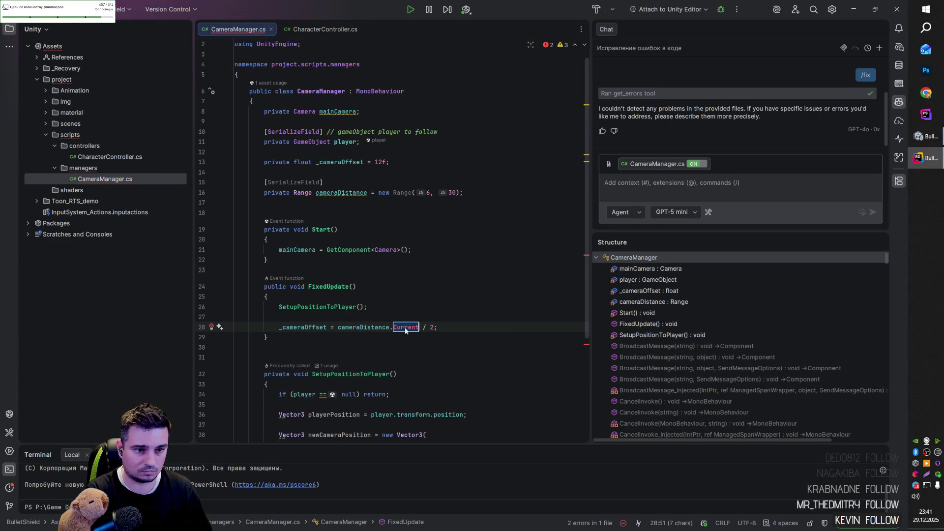
{"action": "scroll", "coordinate": [418, 305], "scroll_direction": "down", "scroll_amount": 1}
{"action": "scroll", "coordinate": [422, 284], "scroll_direction": "down", "scroll_amount": 1}
{"action": "left_click", "coordinate": [368, 307]}
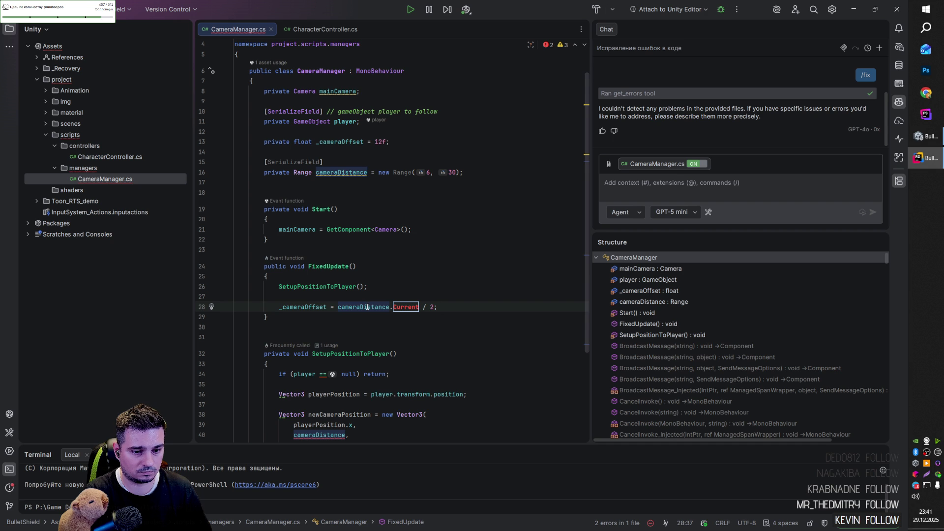
{"action": "left_click", "coordinate": [339, 173]}
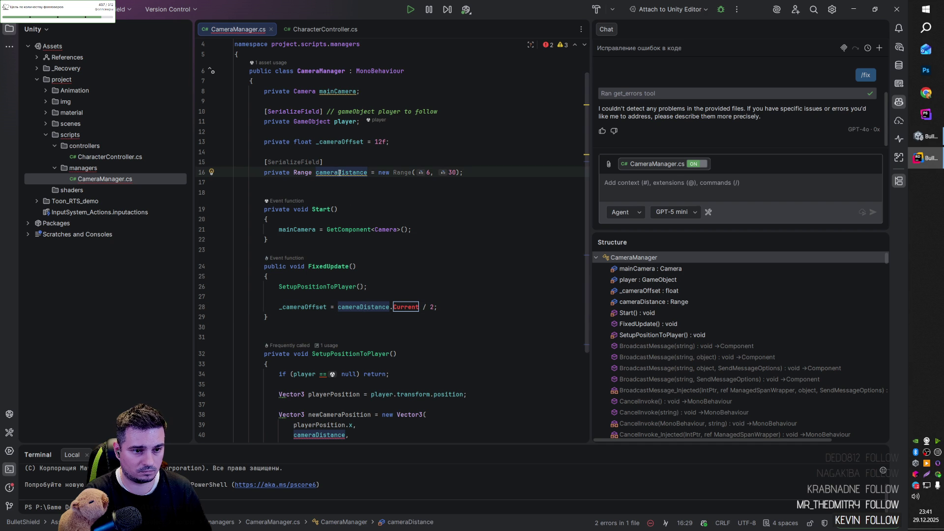
{"action": "left_click", "coordinate": [357, 167]}
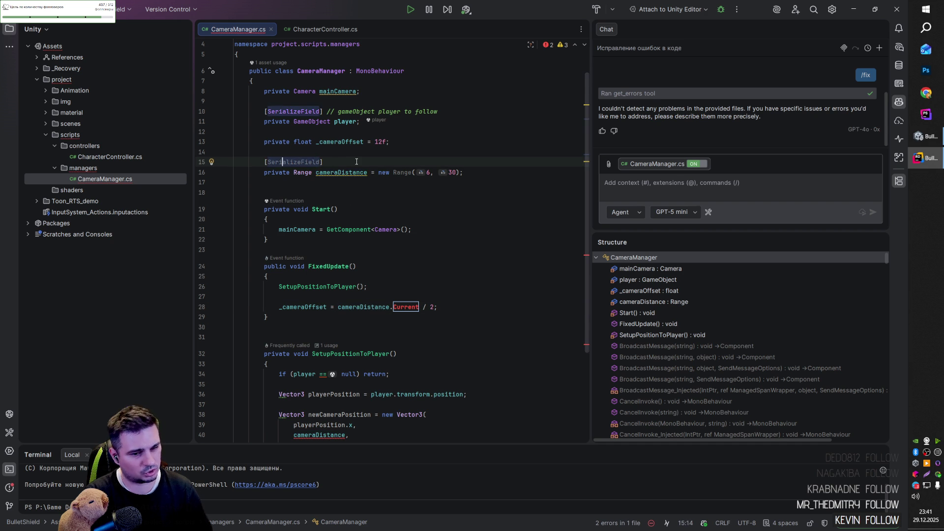
{"action": "key", "text": "ctrl+y"}
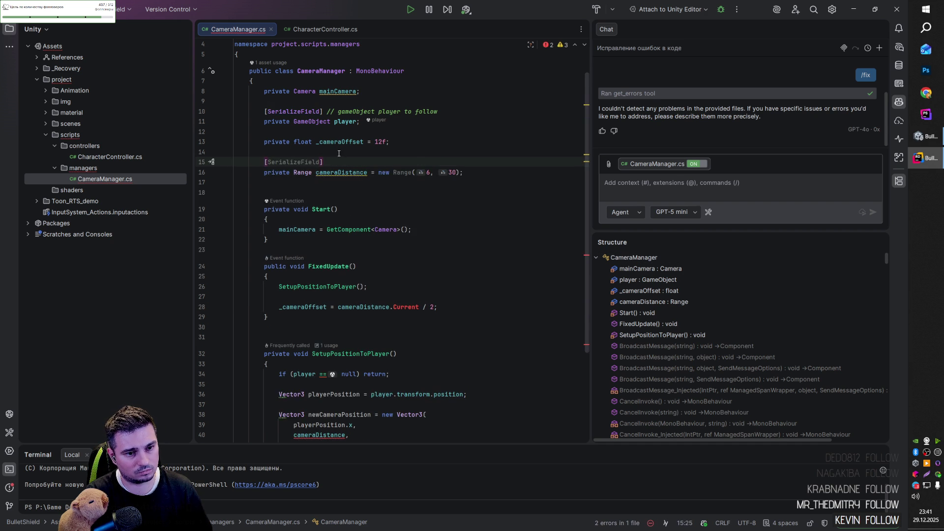
- Check Camera Manager's Camera Distance in Unity, then paste [SerializeField] back above cameraDistance
{"action": "key", "text": "alt+Tab"}
{"action": "left_click", "coordinate": [757, 380]}
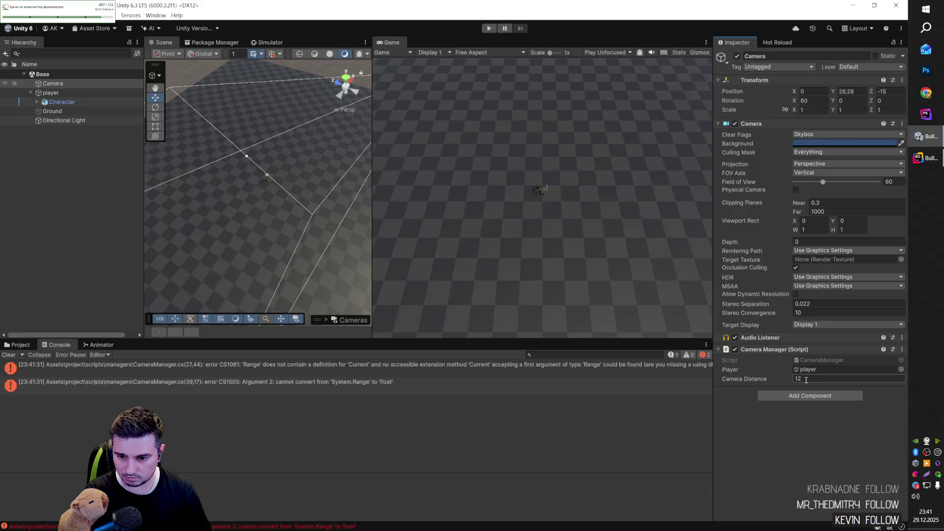
{"action": "key", "text": "alt+Tab"}
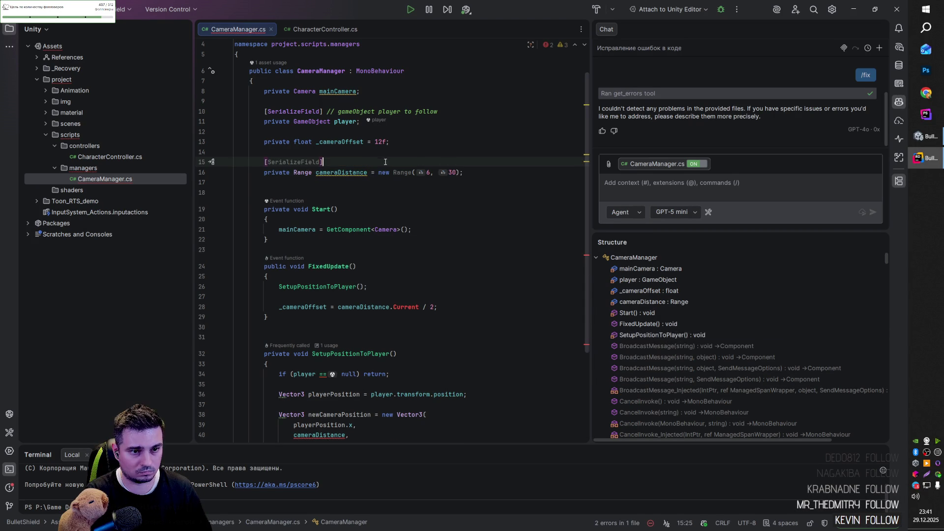
{"action": "key", "text": "ctrl+v"}
{"action": "left_click", "coordinate": [379, 181]}
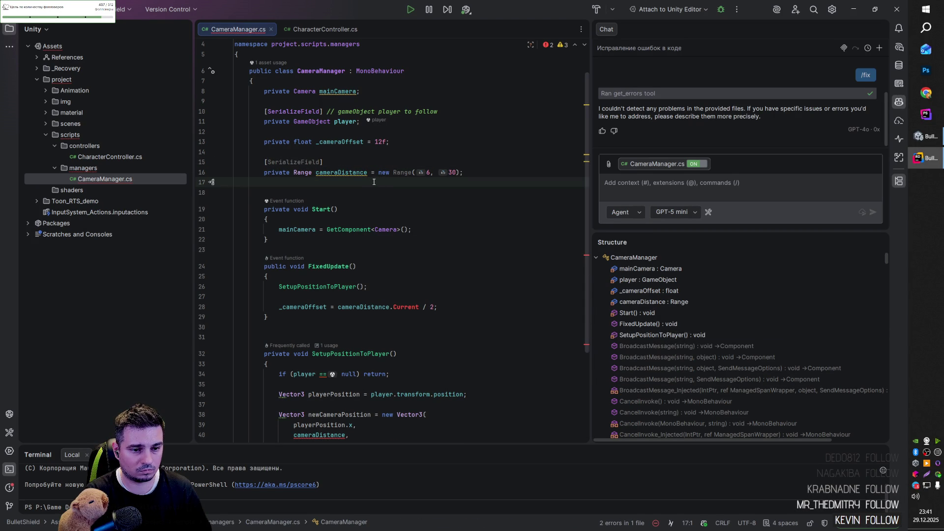
{"action": "key", "text": "alt+Tab"}
{"action": "key", "text": "alt+Tab"}
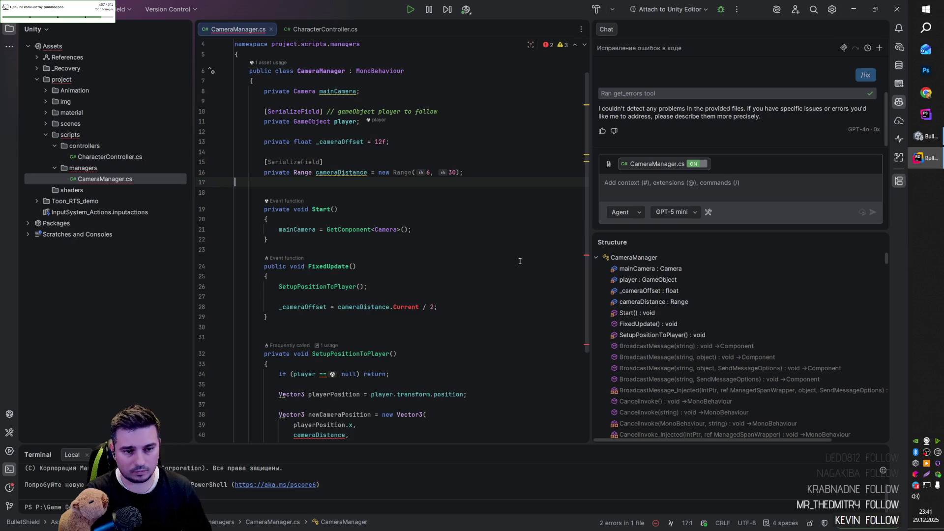
{"action": "left_click", "coordinate": [326, 163]}
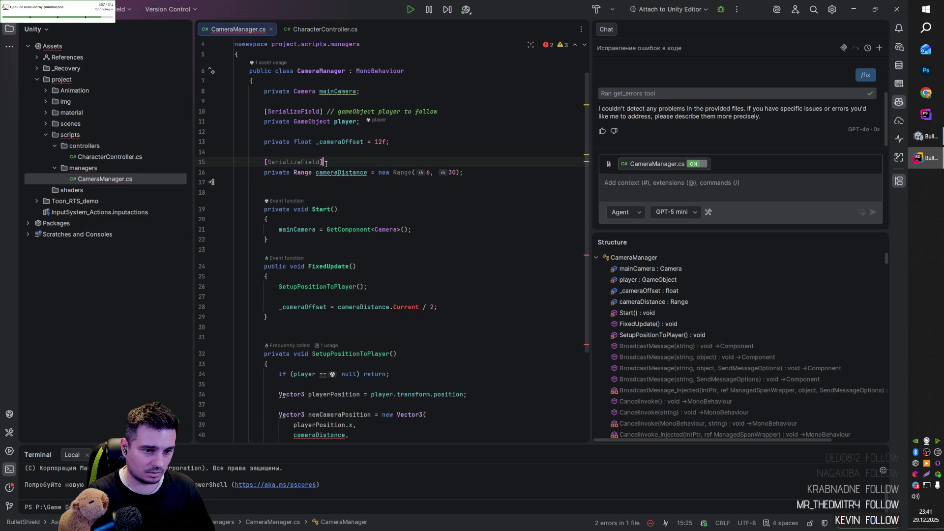
{"action": "type", "text": "//"}
- Comment out the old field and add [Range(6f, 30f)] public float cameraDistance = 12f
{"action": "key", "text": "shift+Down"}
{"action": "key", "text": "ctrl+slash"}
{"action": "left_click", "coordinate": [478, 173]}
{"action": "key", "text": "Return"}
{"action": "type", "text": "["}
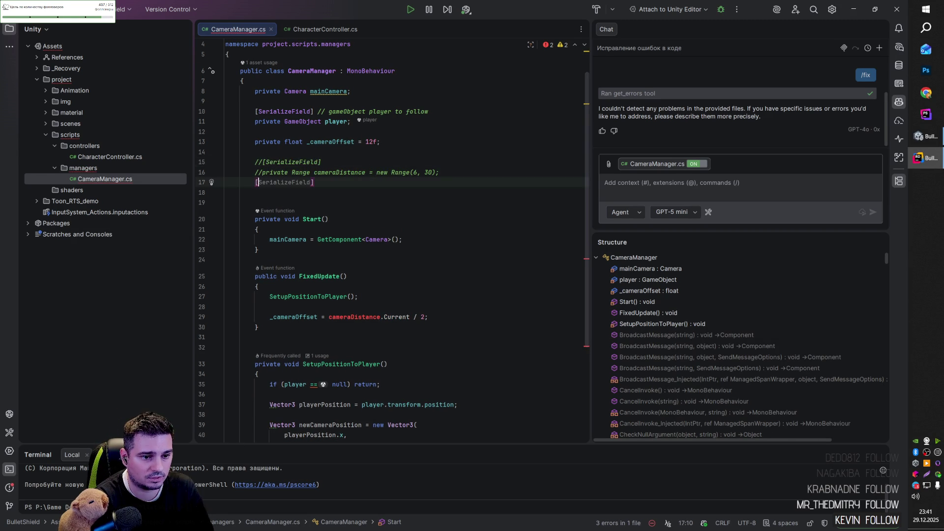
{"action": "type", "text": "Ra"}
{"action": "key", "text": "Return"}
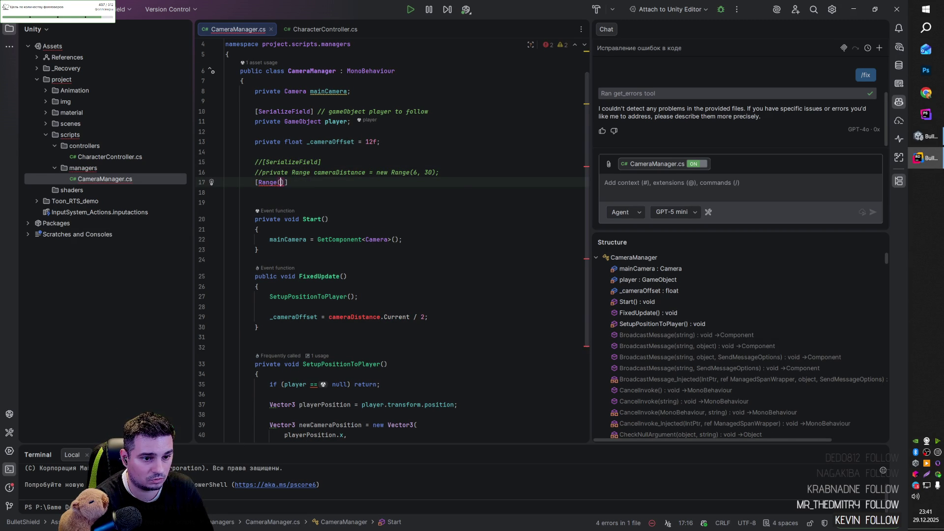
{"action": "type", "text": "4"}
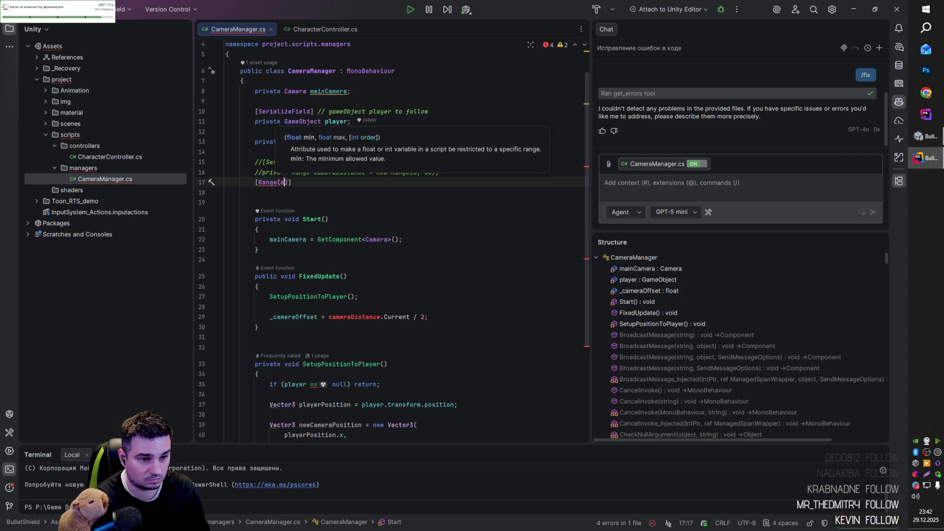
{"action": "key", "text": "Tab"}
{"action": "left_click", "coordinate": [226, 203]}
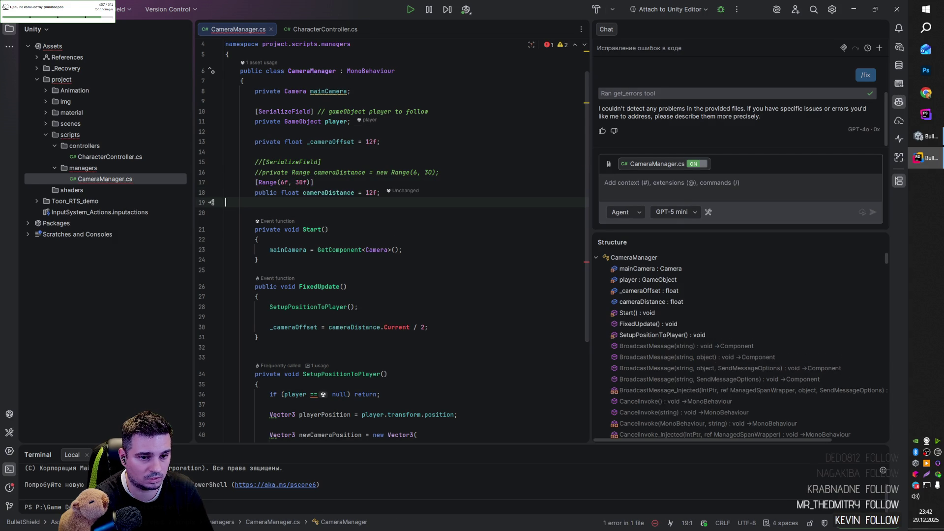
- Delete the commented-out old lines and drop .Current from cameraDistance in FixedUpdate
{"action": "left_click", "coordinate": [314, 182]}
{"action": "left_click_drag", "start_coordinate": [255, 162], "coordinate": [255, 182]}
{"action": "key", "text": "BackSpace"}
{"action": "scroll", "coordinate": [344, 221], "scroll_direction": "down", "scroll_amount": 1}
{"action": "left_click", "coordinate": [337, 142]}
{"action": "left_click", "coordinate": [407, 276]}
{"action": "double_click", "coordinate": [407, 276]}
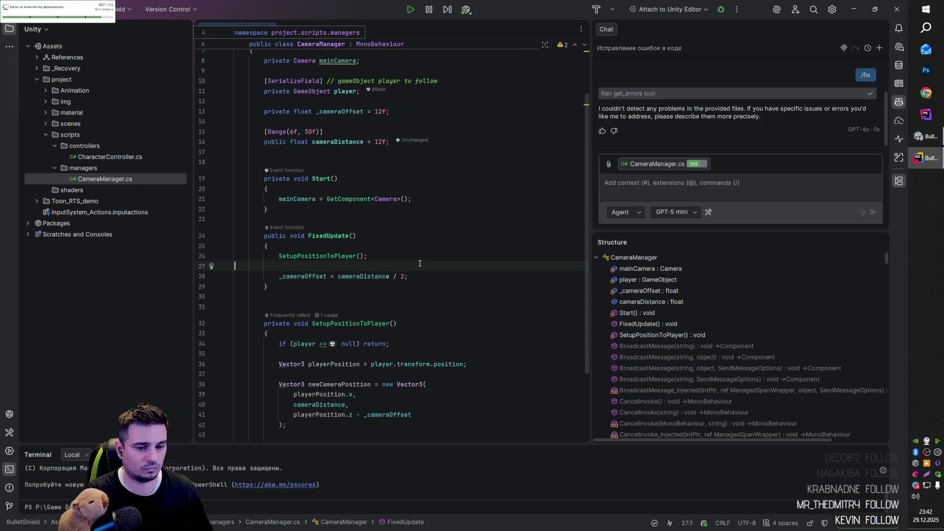
{"action": "key", "text": "alt+Tab"}
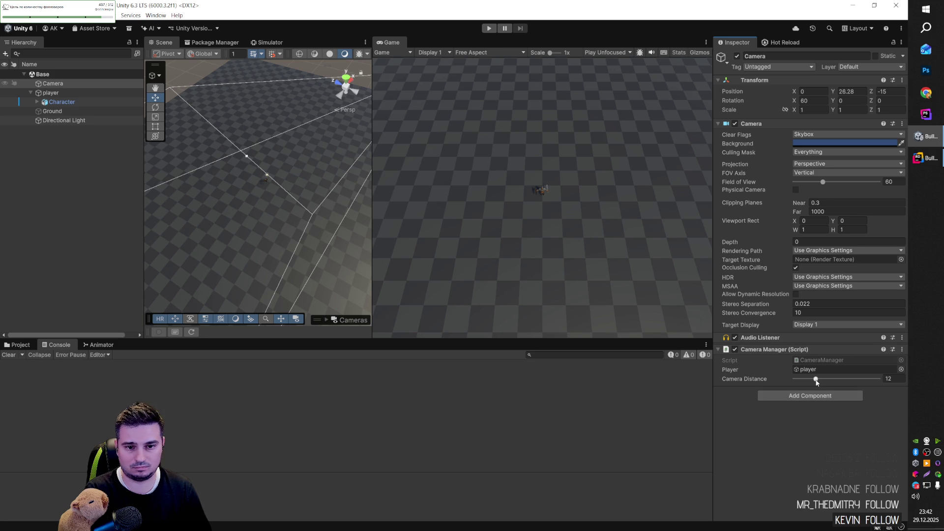
- Enter Play mode to test the camera with Camera Distance at 12
{"action": "left_click", "coordinate": [490, 30]}
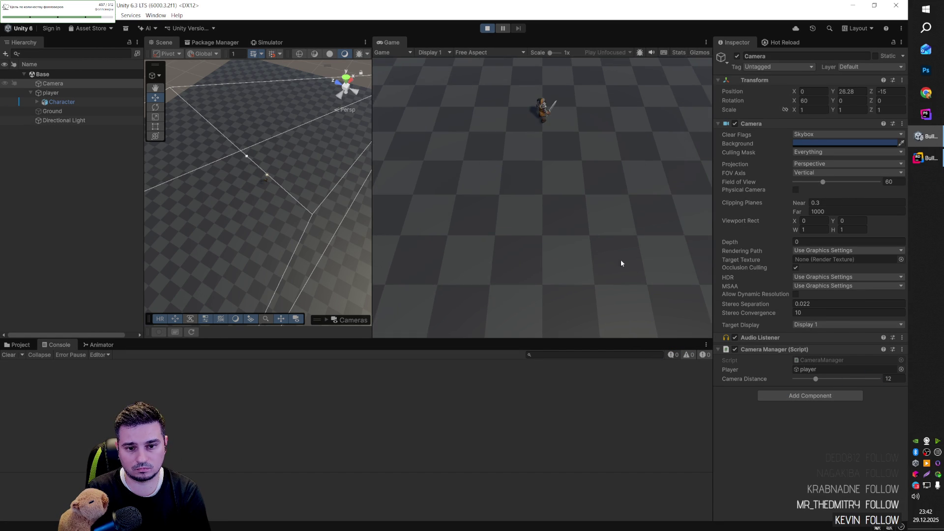
- Drag the Camera Distance slider during play, settling it at about 15.6
{"action": "mouse_move", "coordinate": [815, 379]}
{"action": "left_mouse_down"}
{"action": "mouse_move", "coordinate": [884, 379]}
{"action": "mouse_move", "coordinate": [787, 376]}
{"action": "mouse_move", "coordinate": [845, 379]}
{"action": "mouse_move", "coordinate": [834, 379]}
{"action": "left_mouse_up"}
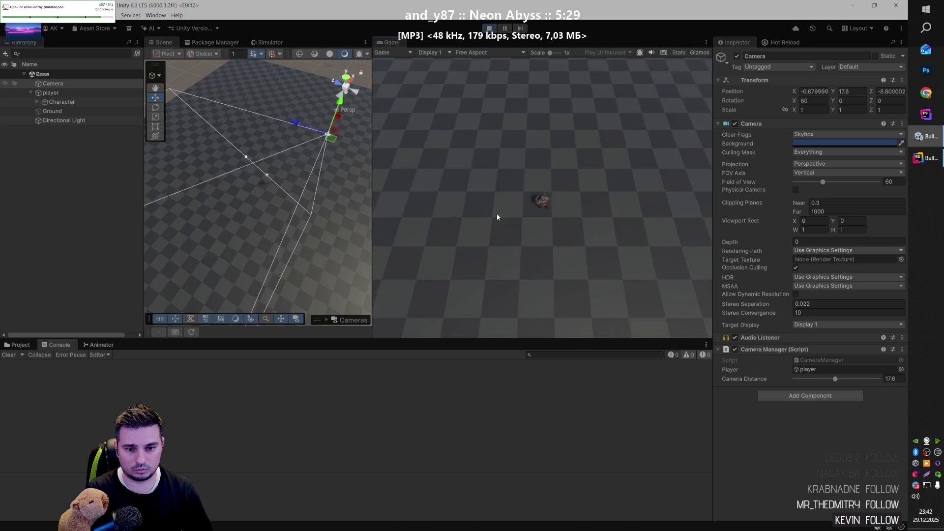
{"action": "scroll", "coordinate": [625, 269], "scroll_direction": "up", "scroll_amount": 5}
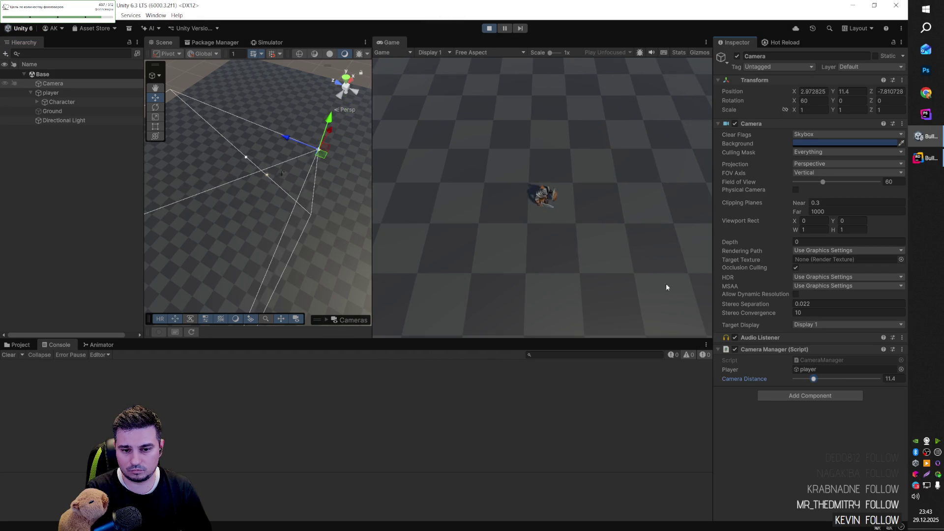
{"action": "left_click_drag", "start_coordinate": [813, 379], "coordinate": [828, 379]}
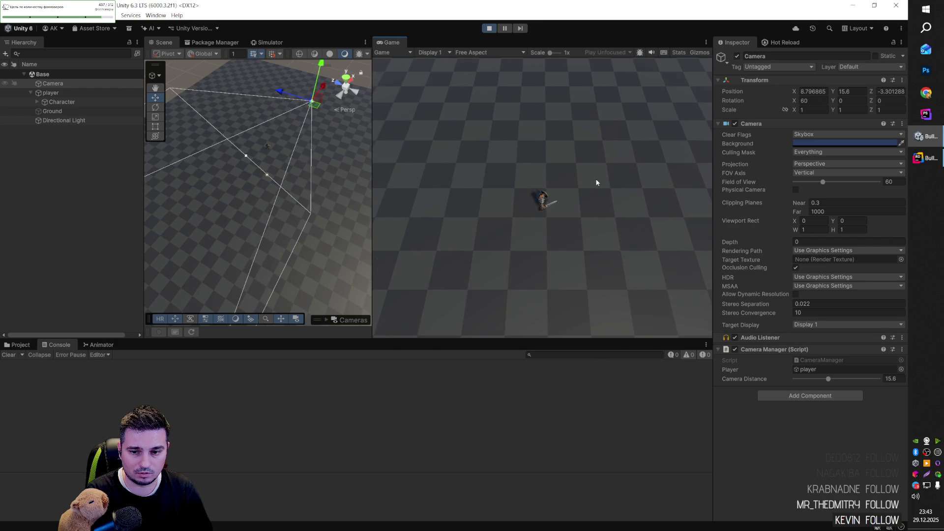
- Move the character with clicks and WASD to confirm the camera follows it
{"action": "left_click", "coordinate": [456, 195]}
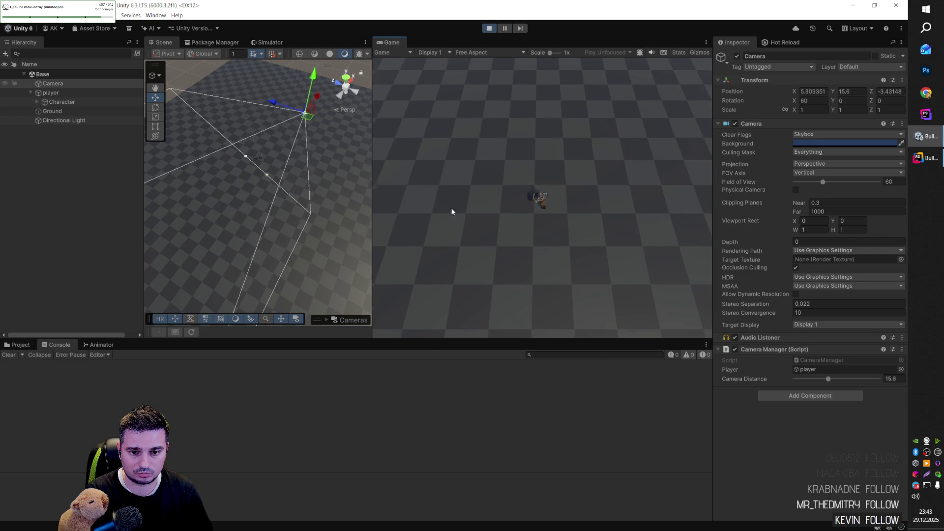
{"action": "left_click", "coordinate": [452, 211]}
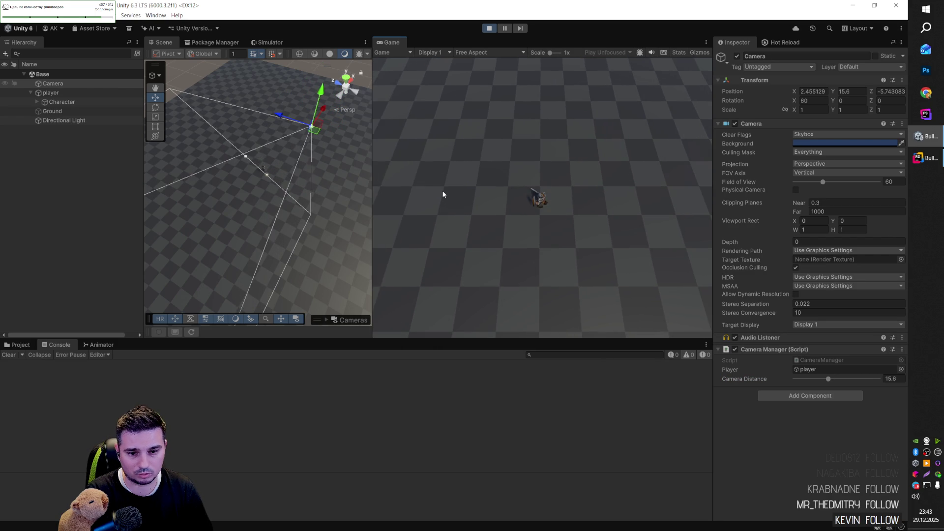
{"action": "key", "text": "d"}
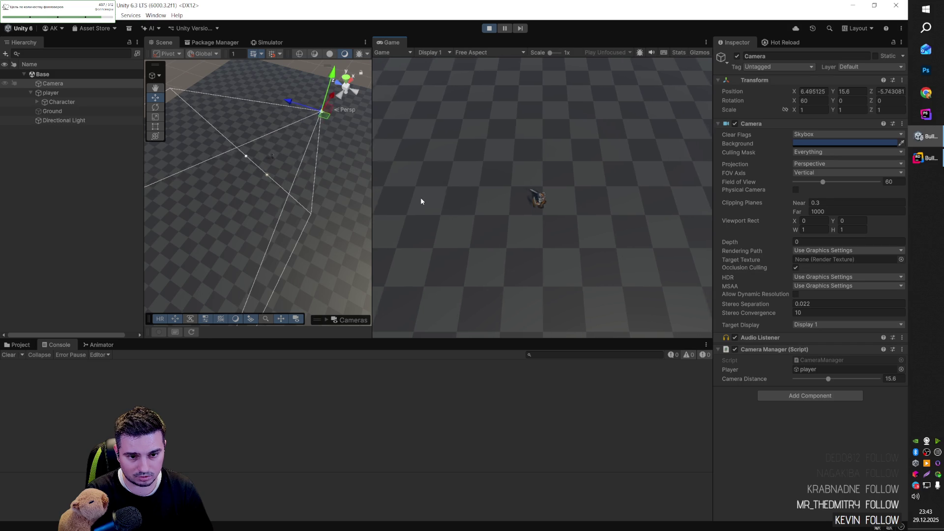
{"action": "key", "text": "s"}
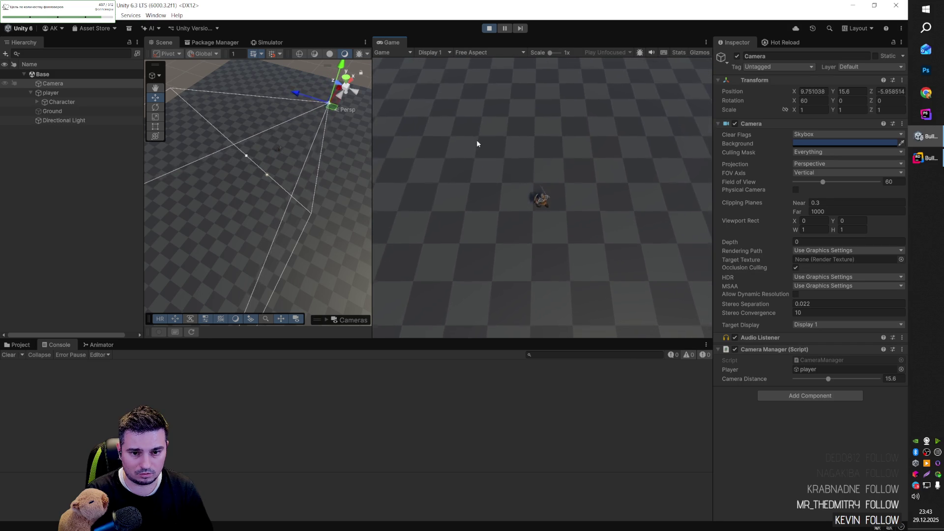
{"action": "key", "text": "a"}
{"action": "key", "text": "a"}
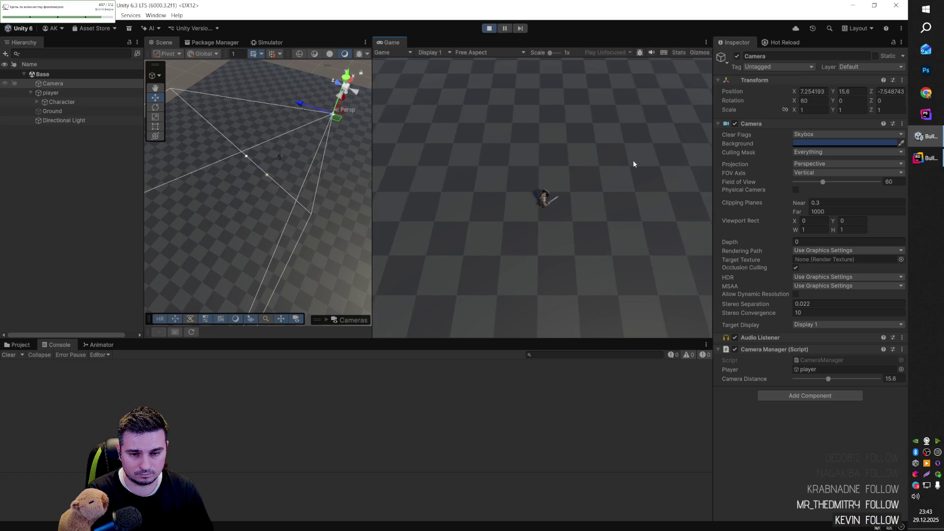
{"action": "key", "text": "w"}
{"action": "key", "text": "a"}
{"action": "key", "text": "a"}
{"action": "key", "text": "w"}
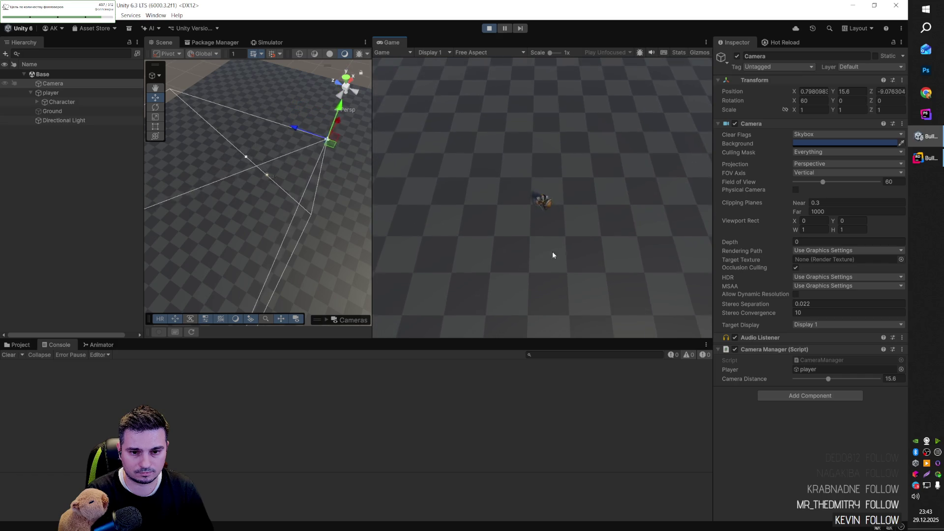
{"action": "key", "text": "w"}
{"action": "key", "text": "w"}
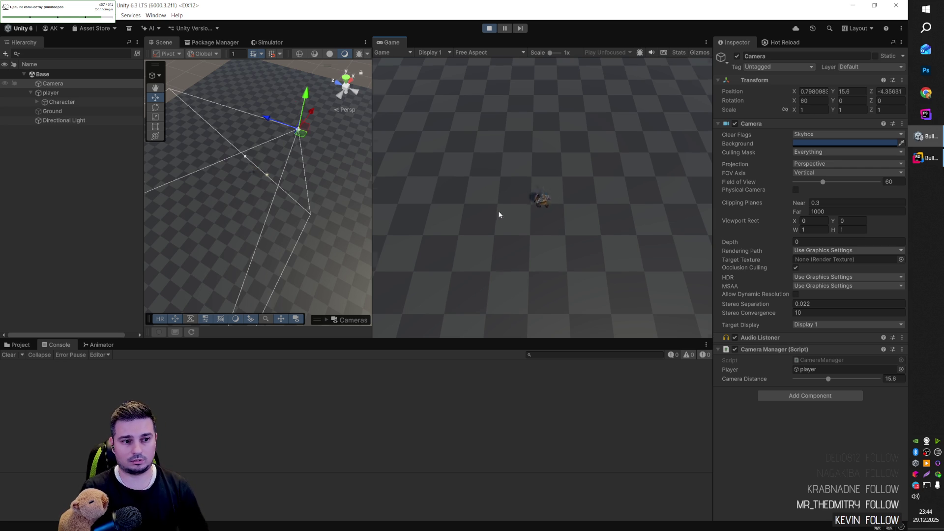
- Walk the character forward, back, left and right with WASD, then stop Play mode
{"action": "key", "text": "w"}
{"action": "key", "text": "s"}
{"action": "key", "text": "a"}
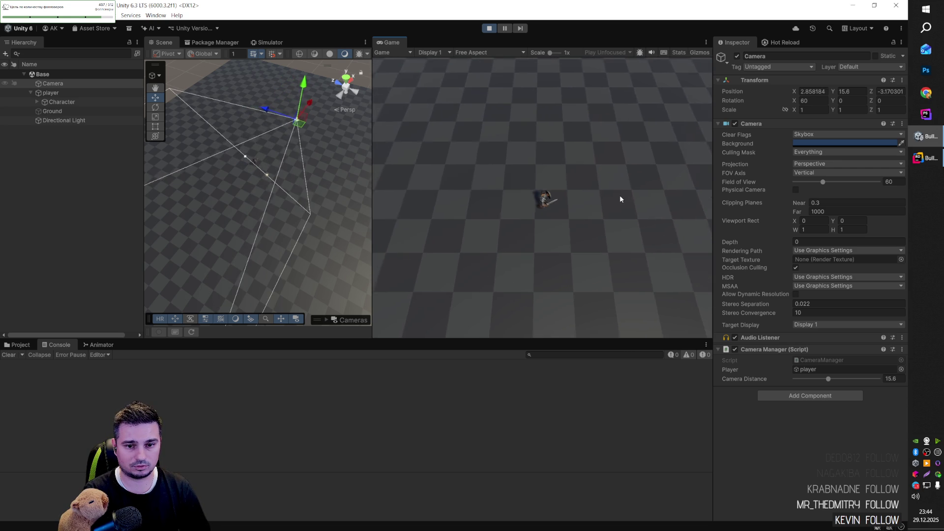
{"action": "key", "text": "w"}
{"action": "key", "text": "s"}
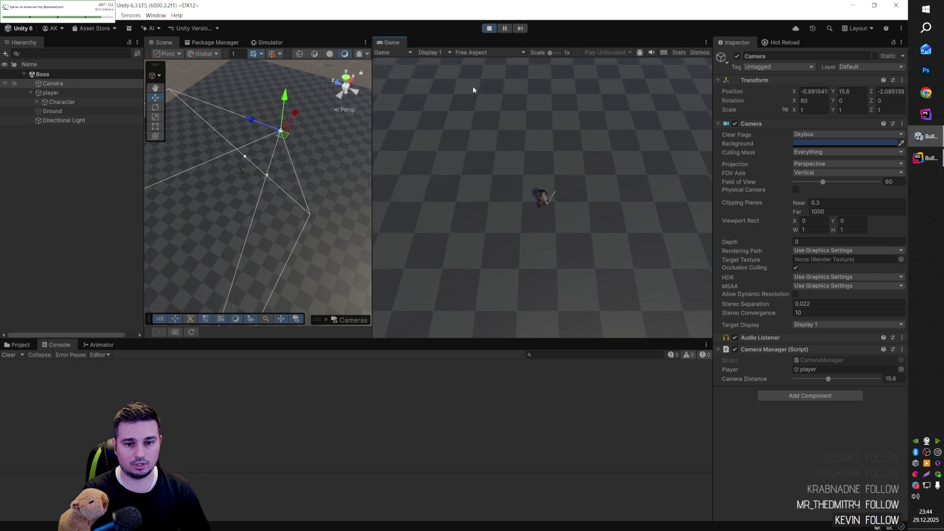
{"action": "key", "text": "d"}
{"action": "key", "text": "d"}
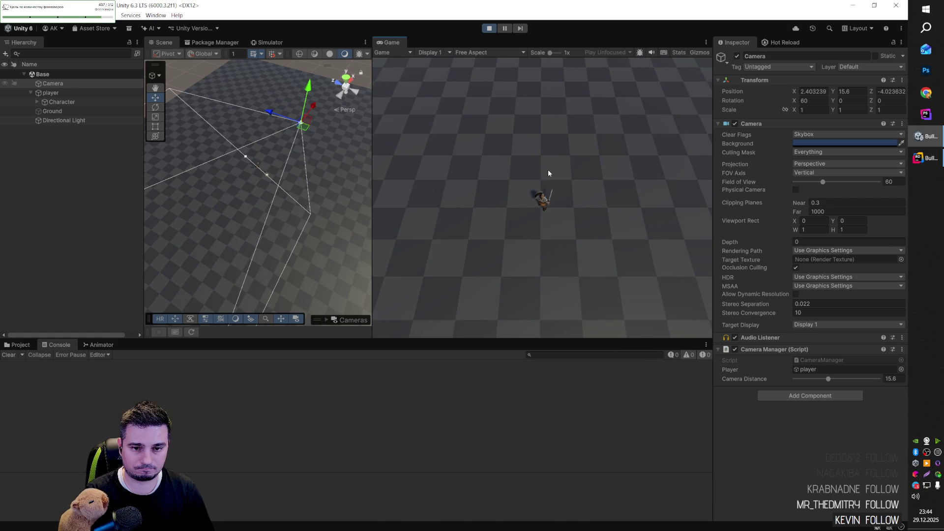
{"action": "left_click", "coordinate": [489, 28]}
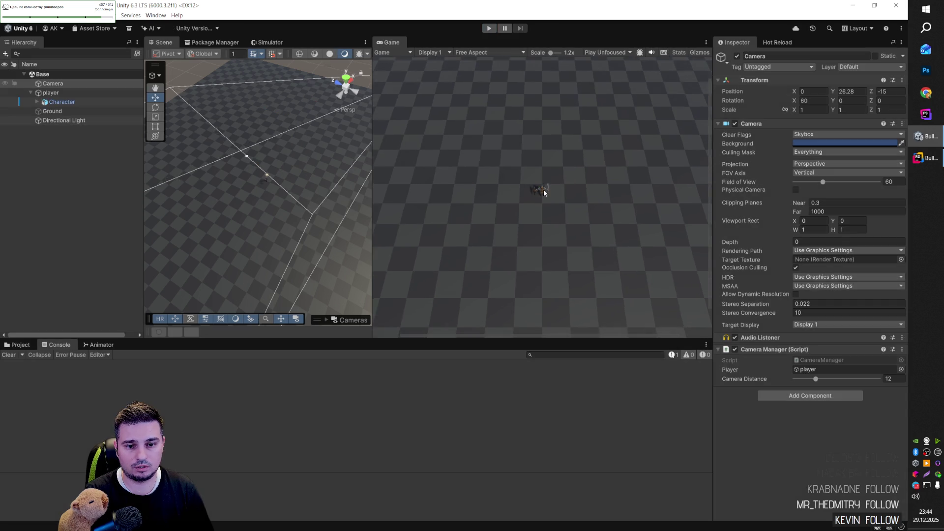
- Dock the Game tab beside Simulator so the Scene view fills the large panel
{"action": "scroll", "coordinate": [541, 184], "scroll_direction": "up", "scroll_amount": 5}
{"action": "scroll", "coordinate": [542, 186], "scroll_direction": "up", "scroll_amount": 1}
{"action": "scroll", "coordinate": [545, 187], "scroll_direction": "down", "scroll_amount": 6}
{"action": "left_click_drag", "start_coordinate": [388, 42], "coordinate": [323, 42]}
{"action": "left_click_drag", "start_coordinate": [467, 170], "coordinate": [450, 165]}
- Frame the knight closely in the Scene view and select player to show its components
{"action": "scroll", "coordinate": [450, 165], "scroll_direction": "up", "scroll_amount": 6}
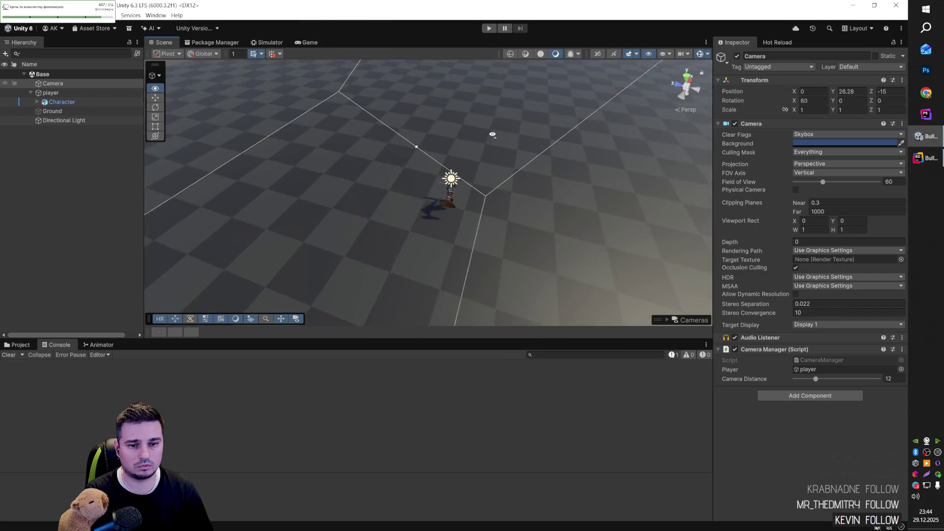
{"action": "mouse_move", "coordinate": [472, 183]}
{"action": "left_mouse_down"}
{"action": "mouse_move", "coordinate": [457, 187]}
{"action": "mouse_move", "coordinate": [448, 220]}
{"action": "left_mouse_up"}
{"action": "left_click", "coordinate": [447, 219]}
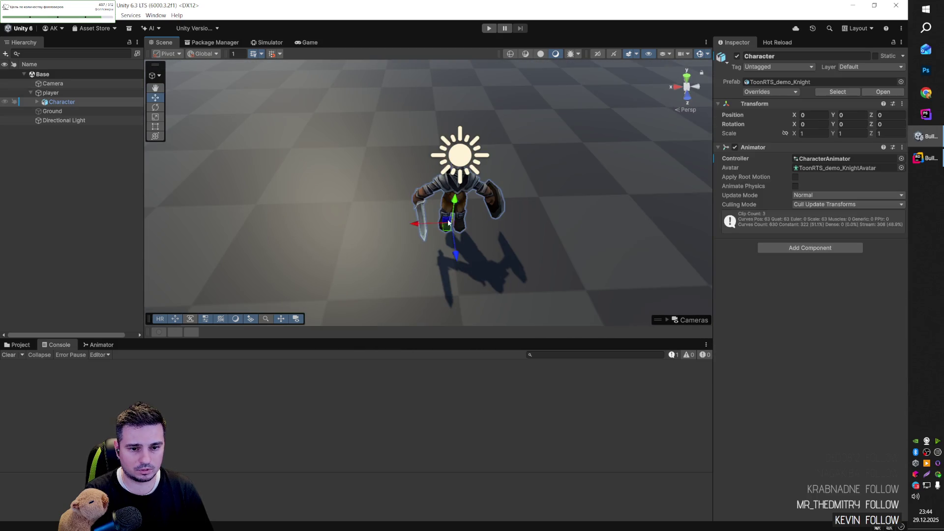
{"action": "left_click", "coordinate": [29, 96]}
{"action": "mouse_move", "coordinate": [393, 147]}
{"action": "left_mouse_down"}
{"action": "mouse_move", "coordinate": [445, 145]}
{"action": "mouse_move", "coordinate": [447, 157]}
{"action": "mouse_move", "coordinate": [258, 164]}
{"action": "mouse_move", "coordinate": [468, 169]}
{"action": "left_mouse_up"}
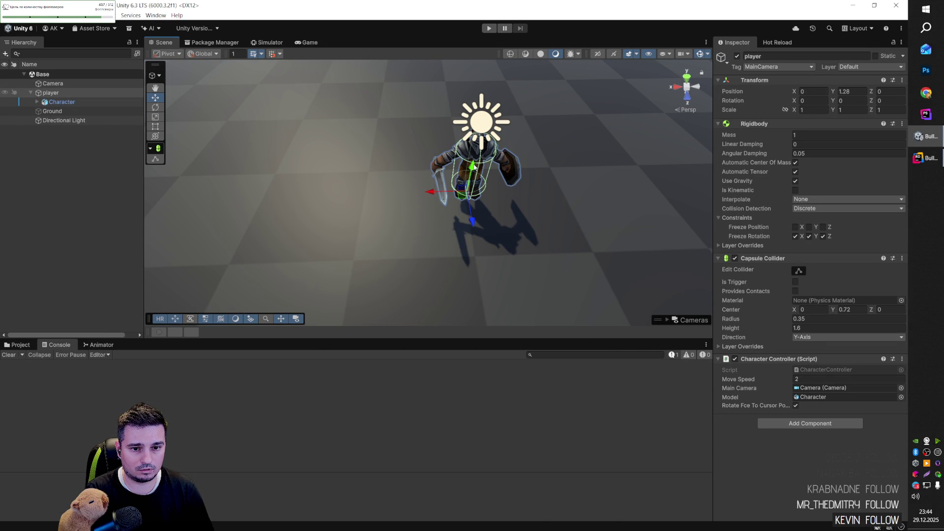
{"action": "scroll", "coordinate": [469, 168], "scroll_direction": "up", "scroll_amount": 3}
{"action": "mouse_move", "coordinate": [469, 169]}
{"action": "left_mouse_down"}
{"action": "mouse_move", "coordinate": [442, 144]}
{"action": "mouse_move", "coordinate": [601, 181]}
{"action": "mouse_move", "coordinate": [636, 152]}
{"action": "mouse_move", "coordinate": [619, 152]}
{"action": "left_mouse_up"}
{"action": "left_click", "coordinate": [82, 104]}
{"action": "left_click", "coordinate": [50, 93]}
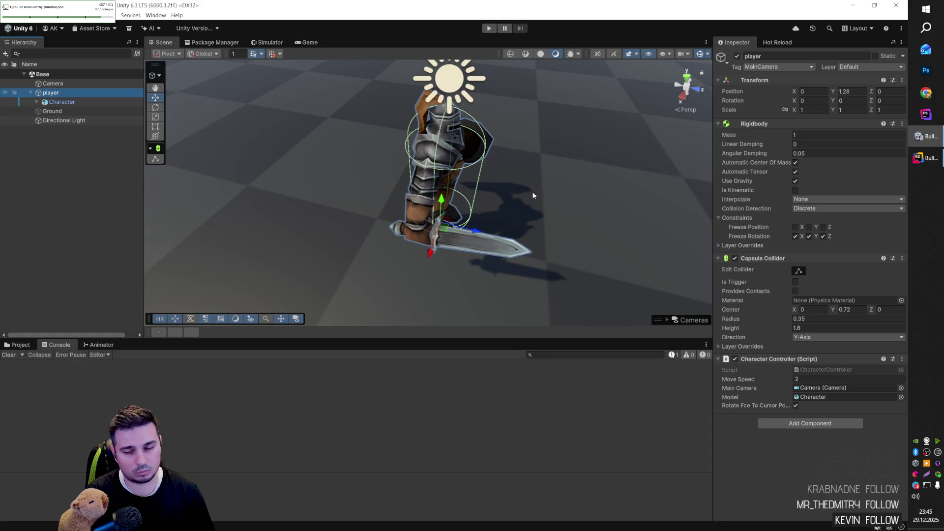
- Create an empty child of player named Shield and move it to Y 0.931, Z 0.366
{"action": "right_click", "coordinate": [73, 94]}
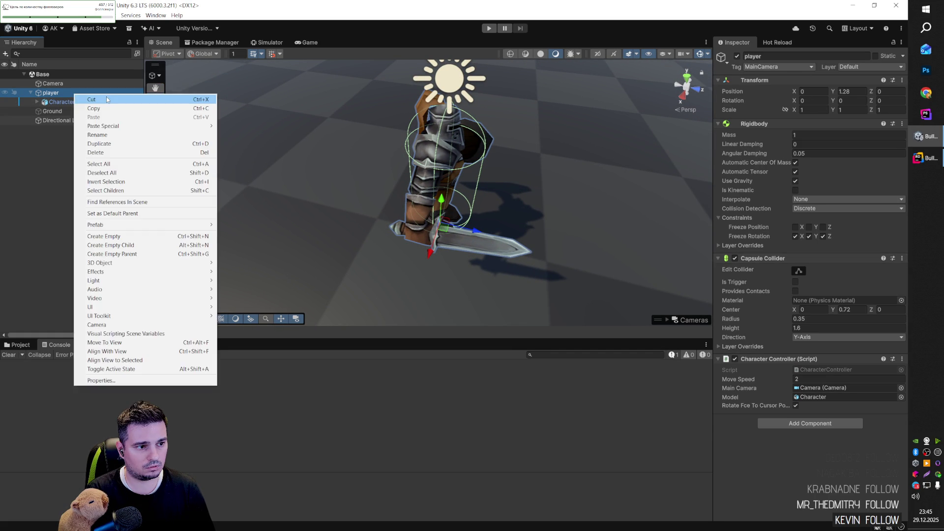
{"action": "left_click", "coordinate": [156, 238]}
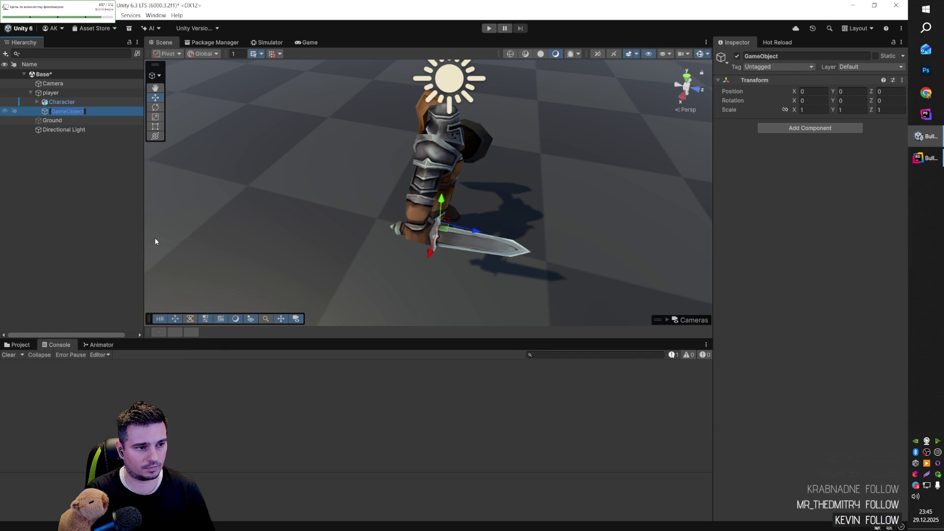
{"action": "type", "text": "Shield"}
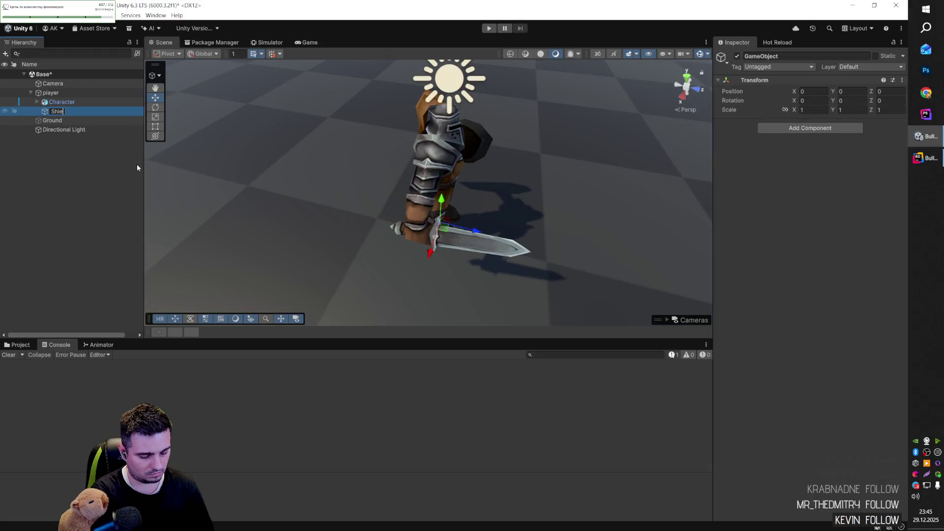
{"action": "key", "text": "Return"}
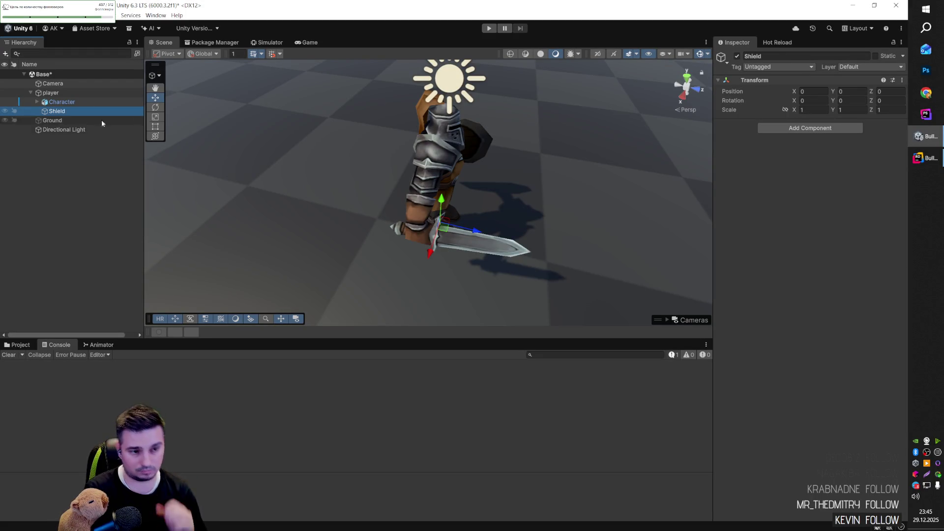
{"action": "mouse_move", "coordinate": [441, 229]}
{"action": "left_mouse_down"}
{"action": "mouse_move", "coordinate": [485, 176]}
{"action": "mouse_move", "coordinate": [468, 176]}
{"action": "mouse_move", "coordinate": [565, 166]}
{"action": "left_mouse_up"}
- Add a Box Collider to Shield and try narrowing its width and height
{"action": "left_click", "coordinate": [810, 128]}
{"action": "type", "text": "ca"}
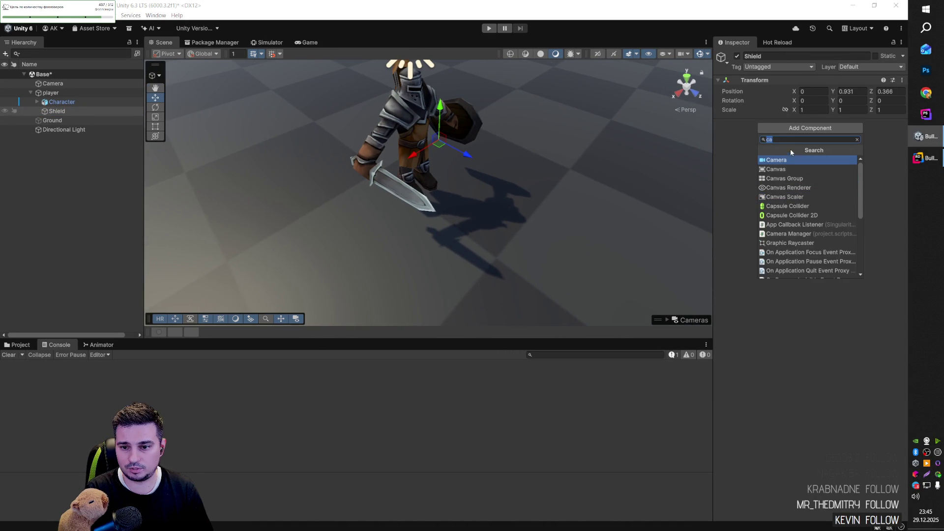
{"action": "type", "text": "box"}
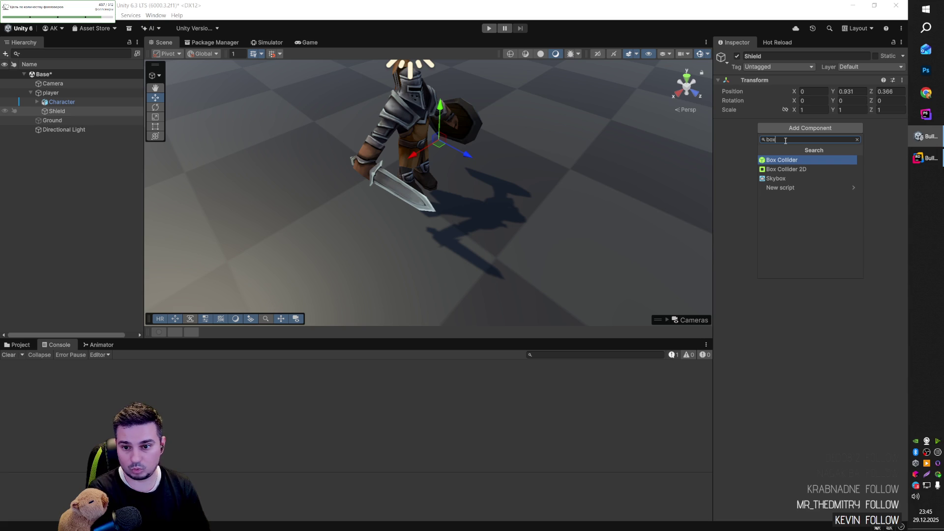
{"action": "key", "text": "Return"}
{"action": "left_click_drag", "start_coordinate": [453, 166], "coordinate": [422, 163]}
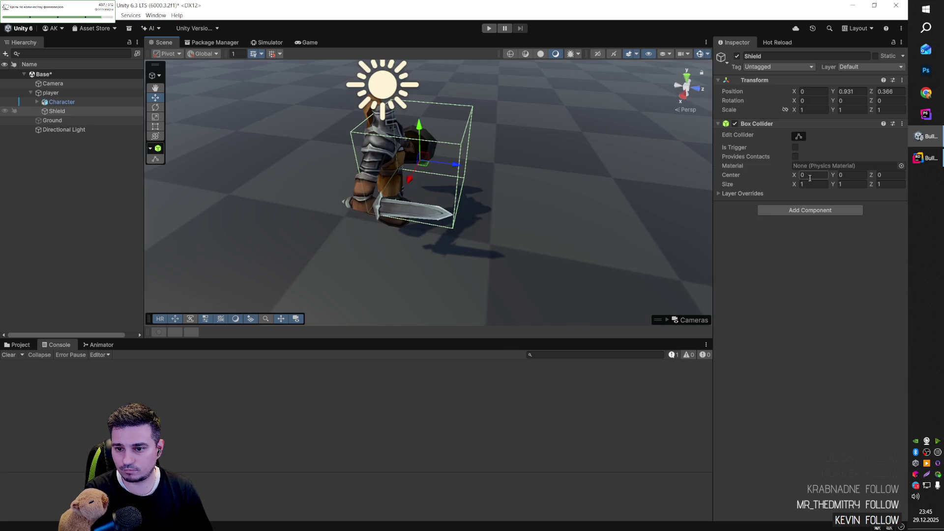
{"action": "left_click_drag", "start_coordinate": [793, 185], "coordinate": [782, 184]}
{"action": "key", "text": "ctrl+z"}
{"action": "left_click_drag", "start_coordinate": [832, 184], "coordinate": [858, 184]}
{"action": "key", "text": "ctrl+z"}
- Set the Box Collider size to 0.65 × 1.12 × 0.17
{"action": "left_click", "coordinate": [871, 184]}
{"action": "left_click_drag", "start_coordinate": [442, 83], "coordinate": [337, 80]}
{"action": "left_click", "coordinate": [826, 184]}
{"action": "type", "text": "1.2"}
{"action": "key", "text": "BackSpace"}
{"action": "type", "text": "16"}
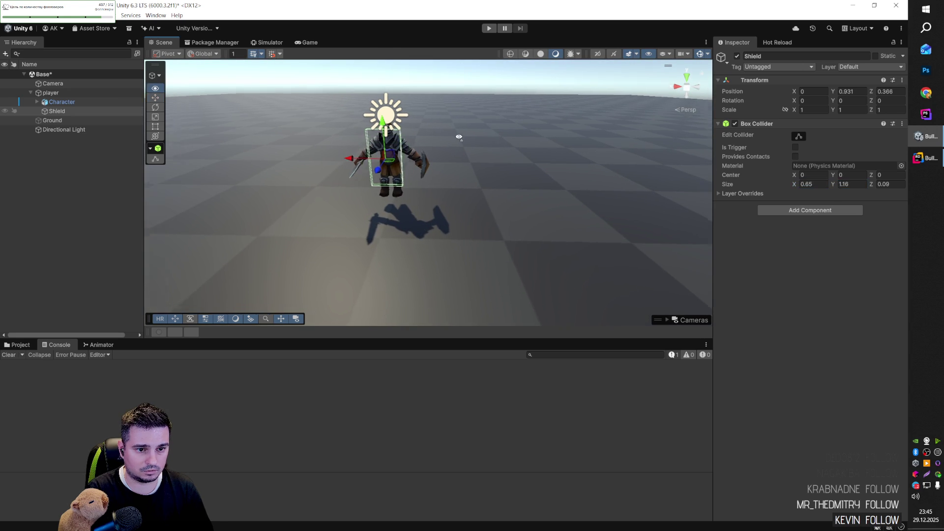
{"action": "scroll", "coordinate": [428, 192], "scroll_direction": "up", "scroll_amount": 3}
{"action": "left_click_drag", "start_coordinate": [794, 184], "coordinate": [785, 190]}
{"action": "left_click", "coordinate": [801, 184]}
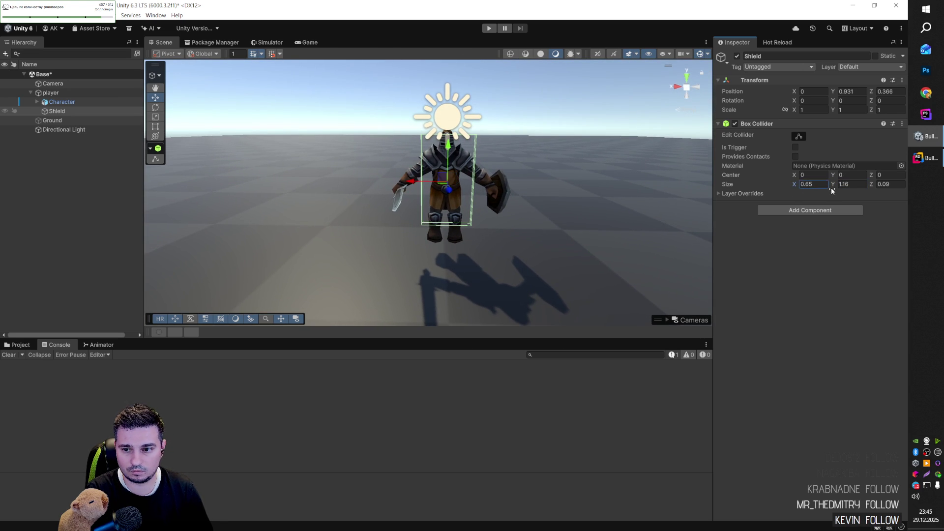
{"action": "left_click_drag", "start_coordinate": [802, 184], "coordinate": [850, 186]}
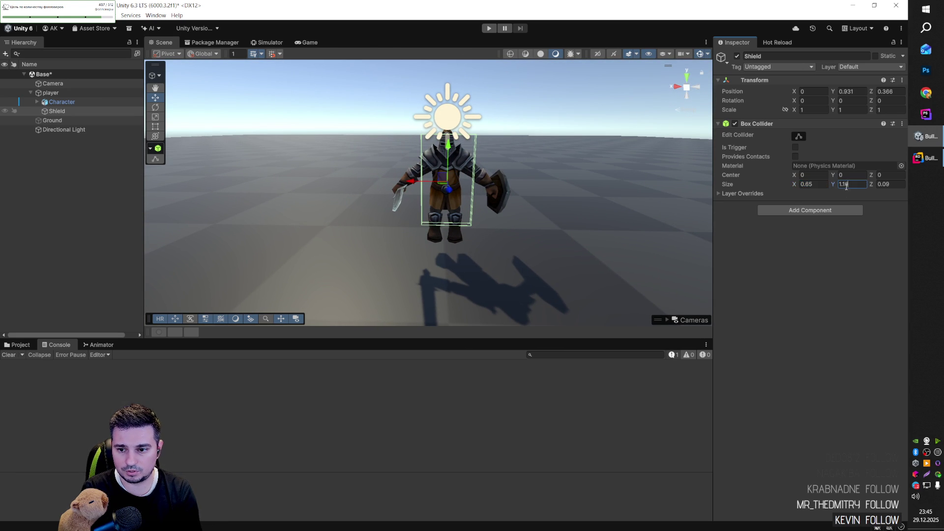
{"action": "type", "text": "1.12"}
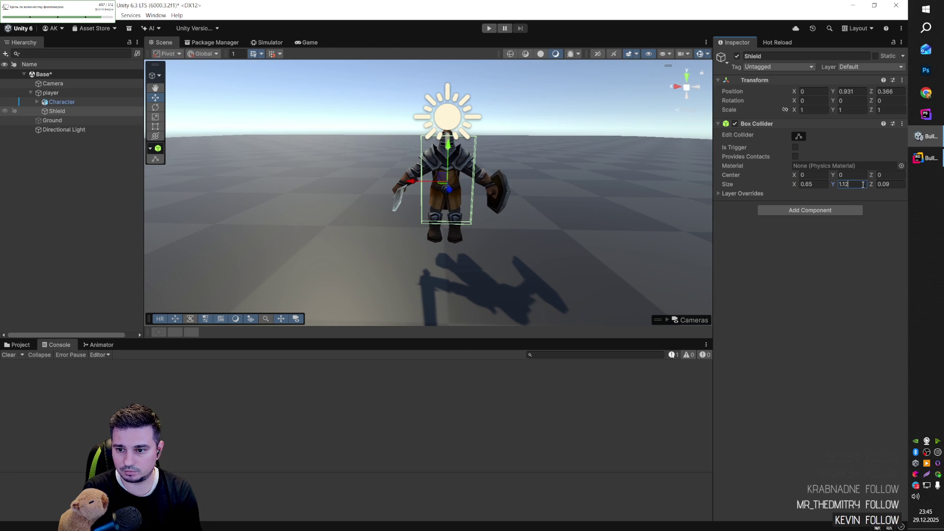
{"action": "left_click_drag", "start_coordinate": [871, 185], "coordinate": [877, 186]}
{"action": "mouse_move", "coordinate": [566, 187]}
{"action": "left_mouse_down"}
{"action": "mouse_move", "coordinate": [688, 188]}
{"action": "mouse_move", "coordinate": [615, 191]}
{"action": "left_mouse_up"}
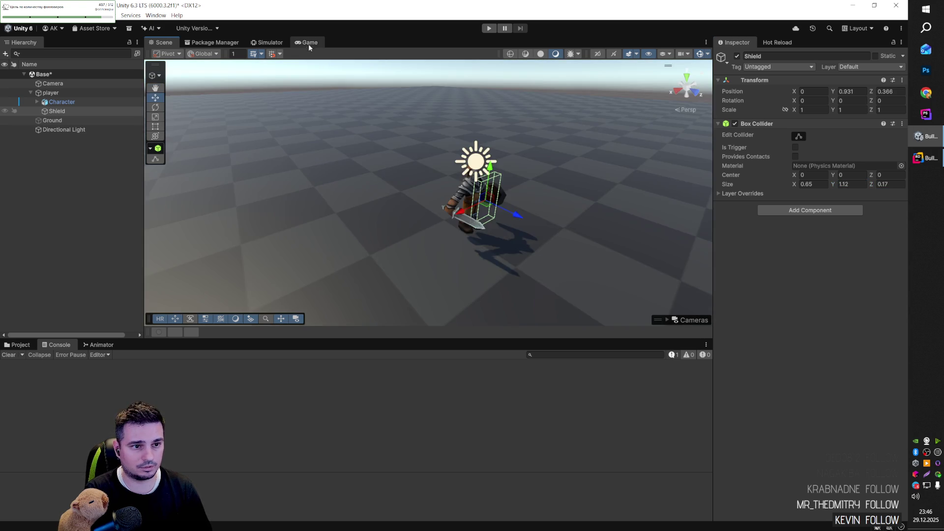
- Enter Play mode and orbit the Scene view around the knight to check the collider
{"action": "left_click", "coordinate": [488, 28]}
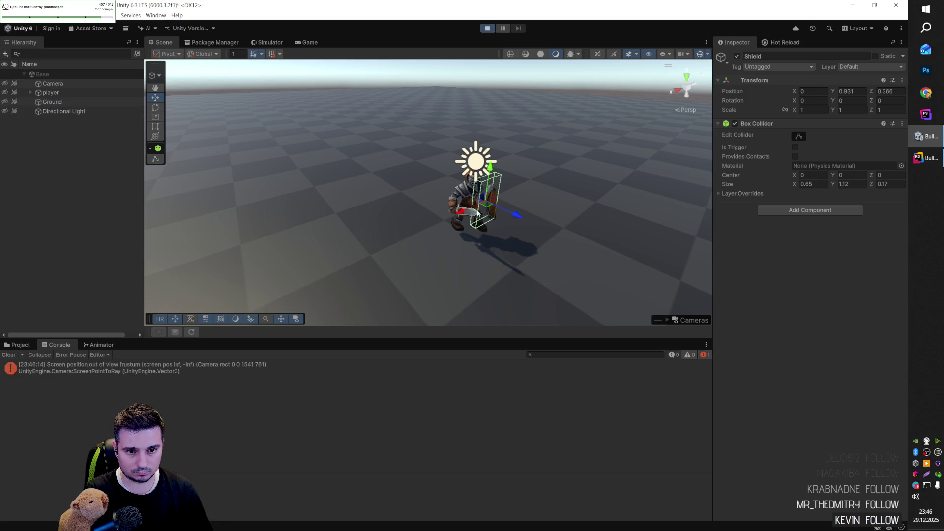
{"action": "mouse_move", "coordinate": [521, 206]}
{"action": "left_mouse_down"}
{"action": "mouse_move", "coordinate": [432, 226]}
{"action": "mouse_move", "coordinate": [434, 167]}
{"action": "left_mouse_up"}
{"action": "left_click_drag", "start_coordinate": [434, 168], "coordinate": [433, 199]}
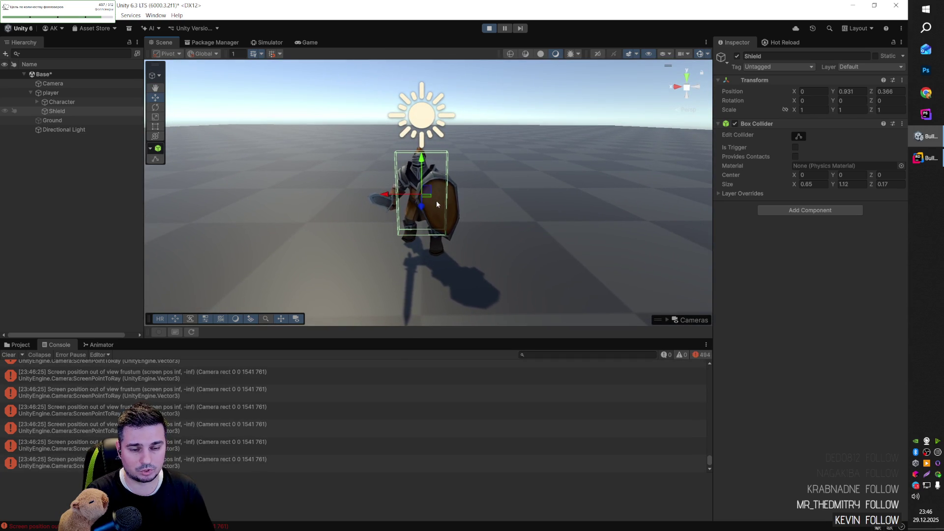
- Browse the Character's bones, then drag Shield above Character under player
{"action": "left_click", "coordinate": [59, 102]}
{"action": "key", "text": "Right"}
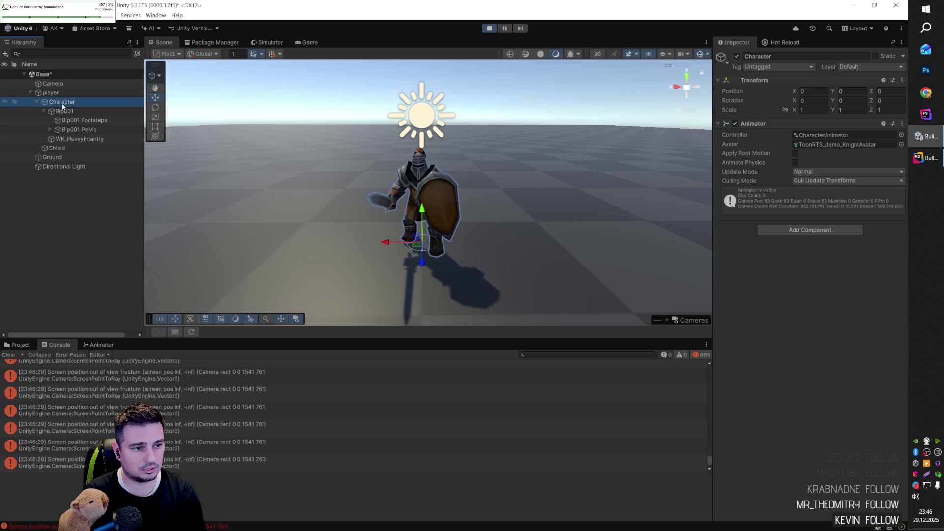
{"action": "key", "text": "Down"}
{"action": "key", "text": "Right"}
{"action": "key", "text": "Down"}
{"action": "key", "text": "Down"}
{"action": "key", "text": "Left"}
{"action": "key", "text": "Left"}
{"action": "key", "text": "Left"}
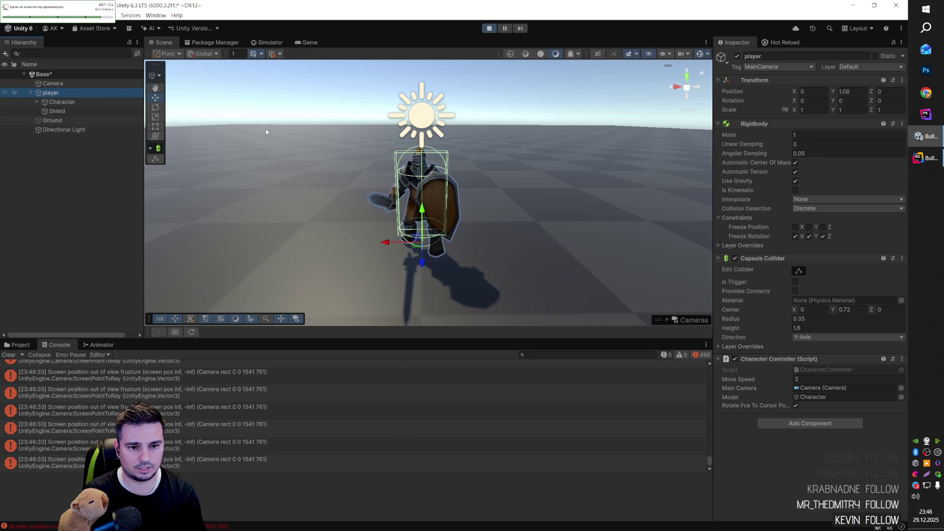
{"action": "left_click", "coordinate": [61, 110]}
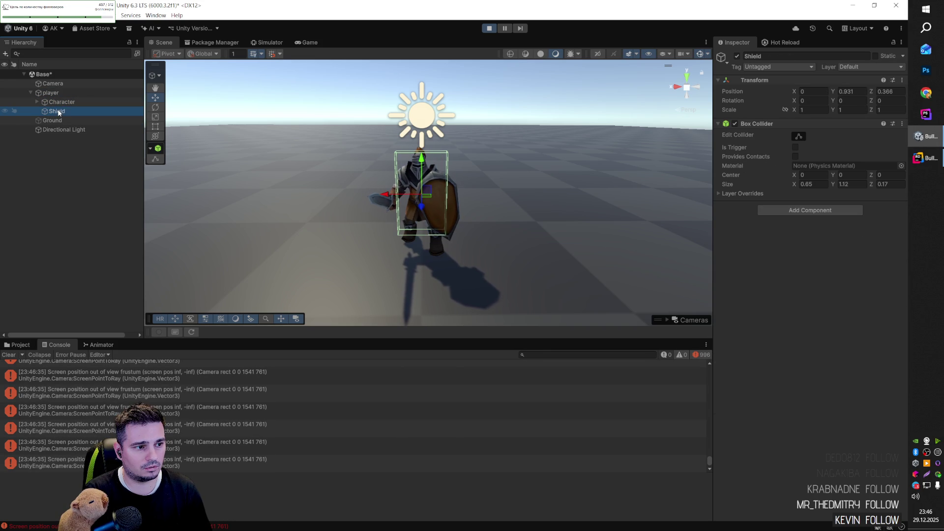
{"action": "left_click_drag", "start_coordinate": [63, 104], "coordinate": [62, 100]}
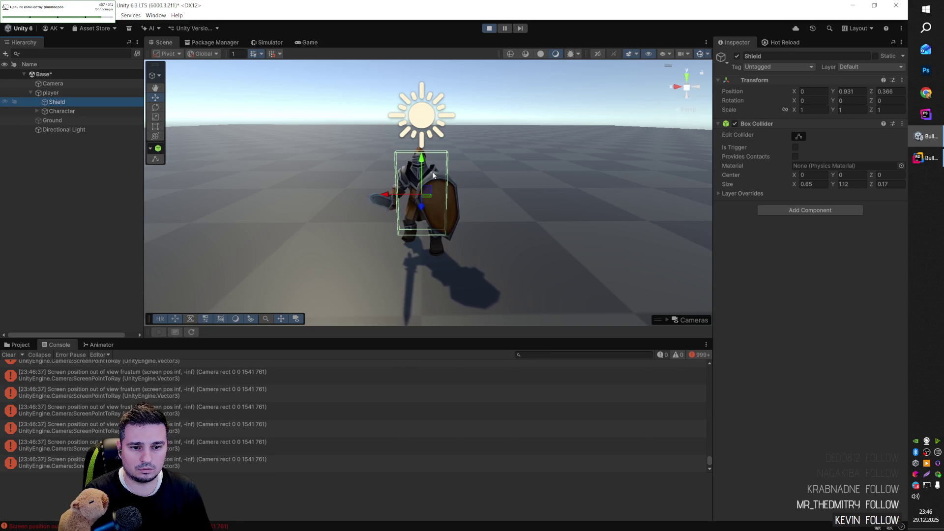
- Resize Shield's Box Collider to 0.59 × 0.89 × 0.29, reframing the Scene view on the shield
{"action": "left_click_drag", "start_coordinate": [801, 186], "coordinate": [799, 186]}
{"action": "mouse_move", "coordinate": [832, 185]}
{"action": "left_mouse_down"}
{"action": "mouse_move", "coordinate": [880, 181]}
{"action": "mouse_move", "coordinate": [866, 182]}
{"action": "left_mouse_up"}
{"action": "type", "text": "0.89"}
{"action": "right_click", "coordinate": [421, 182]}
{"action": "key", "text": "w"}
{"action": "mouse_move", "coordinate": [422, 182]}
{"action": "left_mouse_down"}
{"action": "mouse_move", "coordinate": [306, 184]}
{"action": "mouse_move", "coordinate": [393, 187]}
{"action": "left_mouse_up"}
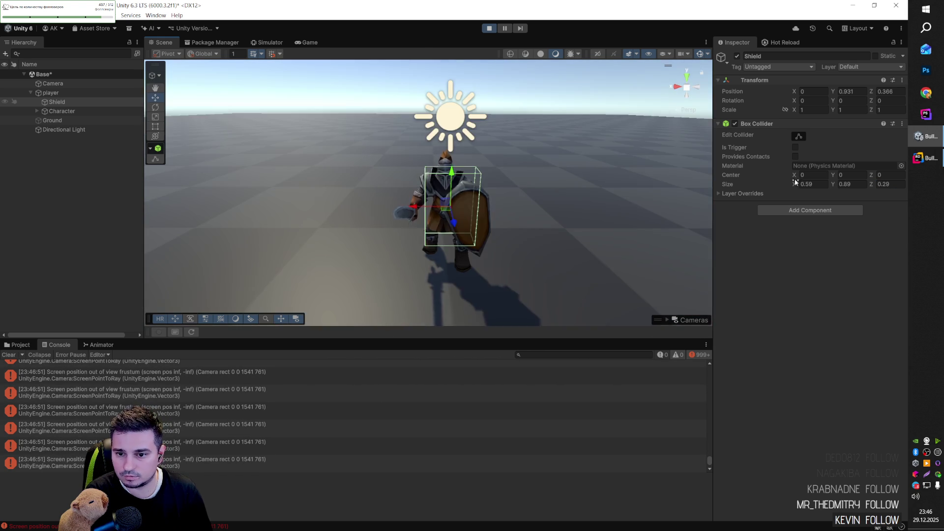
{"action": "double_click", "coordinate": [804, 175]}
- Offset the collider center to X -0.2 and Y -0.16 over the shield
{"action": "type", "text": "0.44"}
{"action": "key", "text": "BackSpace"}
{"action": "key", "text": "BackSpace"}
{"action": "key", "text": "BackSpace"}
{"action": "type", "text": "-0.2"}
{"action": "left_click_drag", "start_coordinate": [791, 175], "coordinate": [835, 177]}
{"action": "mouse_move", "coordinate": [492, 239]}
{"action": "left_mouse_down"}
{"action": "mouse_move", "coordinate": [526, 240]}
{"action": "mouse_move", "coordinate": [322, 254]}
{"action": "mouse_move", "coordinate": [344, 295]}
{"action": "mouse_move", "coordinate": [534, 239]}
{"action": "mouse_move", "coordinate": [653, 257]}
{"action": "mouse_move", "coordinate": [531, 219]}
{"action": "mouse_move", "coordinate": [526, 278]}
{"action": "mouse_move", "coordinate": [491, 205]}
{"action": "mouse_move", "coordinate": [529, 212]}
{"action": "left_mouse_up"}
{"action": "scroll", "coordinate": [534, 239], "scroll_direction": "up", "scroll_amount": 3}
{"action": "scroll", "coordinate": [654, 257], "scroll_direction": "down", "scroll_amount": 3}
{"action": "scroll", "coordinate": [491, 205], "scroll_direction": "down", "scroll_amount": 2}
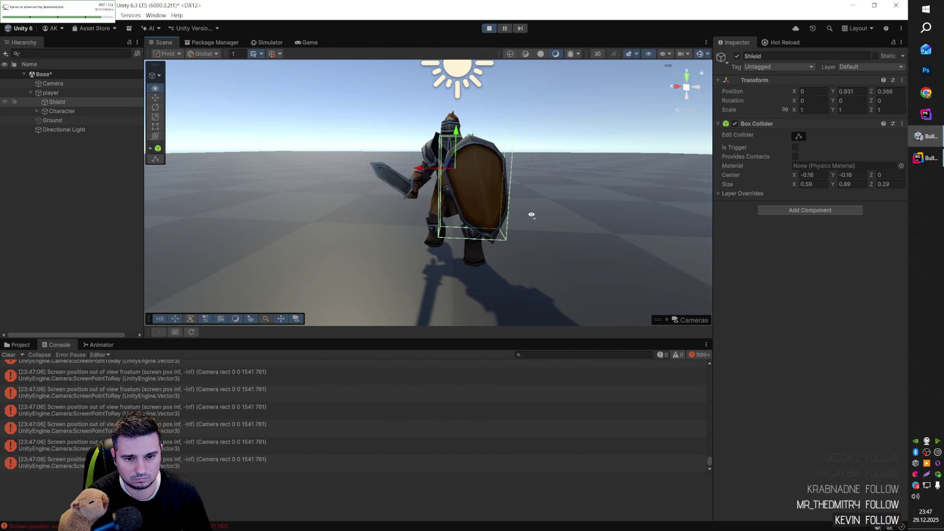
{"action": "scroll", "coordinate": [532, 215], "scroll_direction": "down", "scroll_amount": 2}
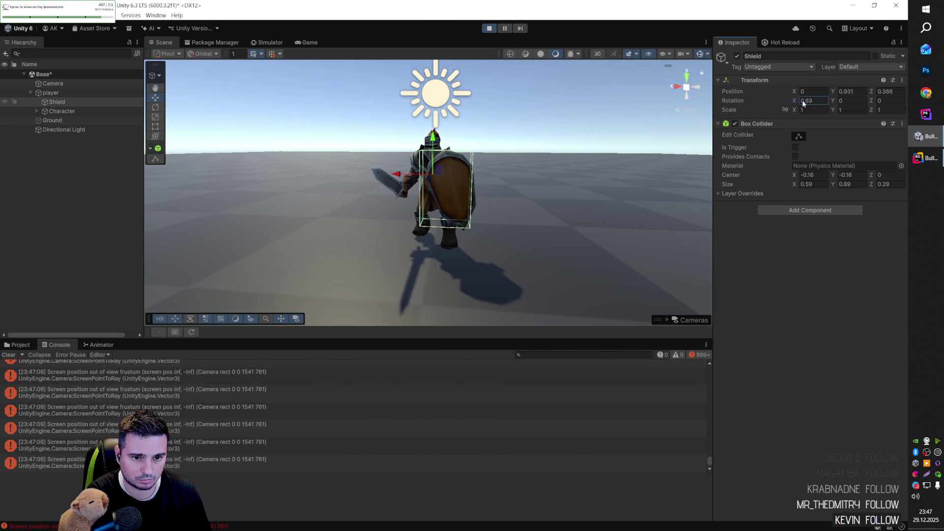
- Set Shield's rotation to X 0 and tilt it to Z -12.26
{"action": "left_click_drag", "start_coordinate": [793, 100], "coordinate": [789, 102]}
{"action": "type", "text": "0"}
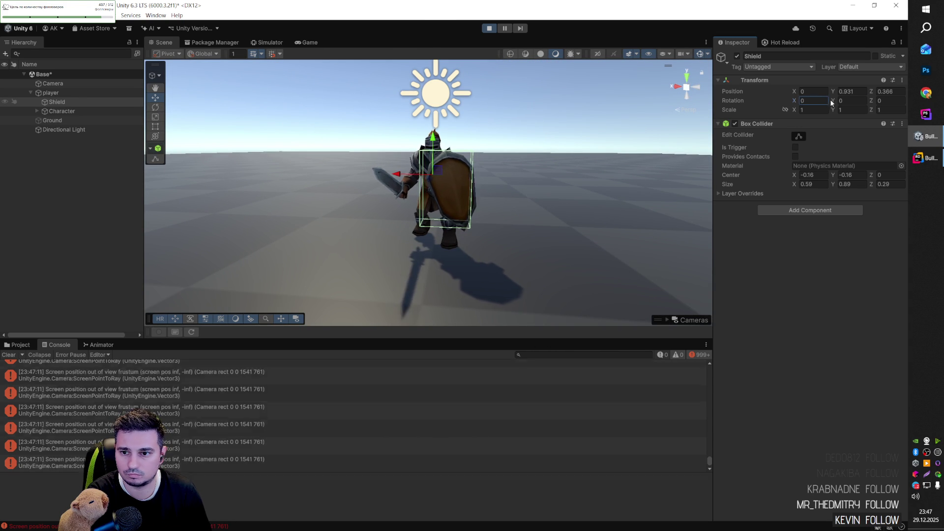
{"action": "mouse_move", "coordinate": [871, 100]}
{"action": "left_mouse_down"}
{"action": "mouse_move", "coordinate": [650, 99]}
{"action": "mouse_move", "coordinate": [680, 99]}
{"action": "left_mouse_up"}
{"action": "mouse_move", "coordinate": [491, 168]}
{"action": "left_mouse_down"}
{"action": "mouse_move", "coordinate": [466, 169]}
{"action": "mouse_move", "coordinate": [533, 171]}
{"action": "left_mouse_up"}
- Adjust the collider center to Z 0.04 and Y -0.18, orbiting to check the fit
{"action": "scroll", "coordinate": [533, 170], "scroll_direction": "down", "scroll_amount": 3}
{"action": "left_click_drag", "start_coordinate": [872, 175], "coordinate": [873, 174]}
{"action": "left_click_drag", "start_coordinate": [589, 216], "coordinate": [624, 219]}
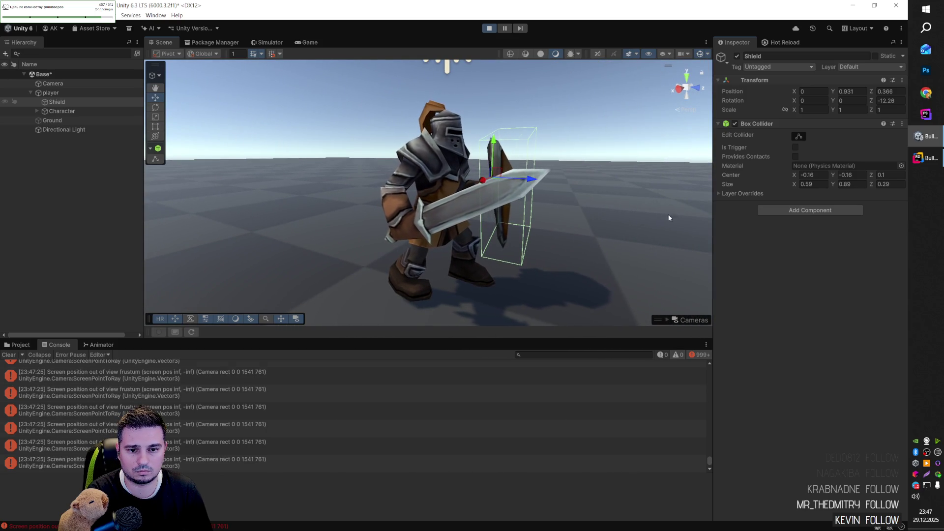
{"action": "left_click_drag", "start_coordinate": [868, 175], "coordinate": [863, 175]}
{"action": "mouse_move", "coordinate": [607, 171]}
{"action": "left_mouse_down"}
{"action": "mouse_move", "coordinate": [486, 175]}
{"action": "mouse_move", "coordinate": [442, 162]}
{"action": "left_mouse_up"}
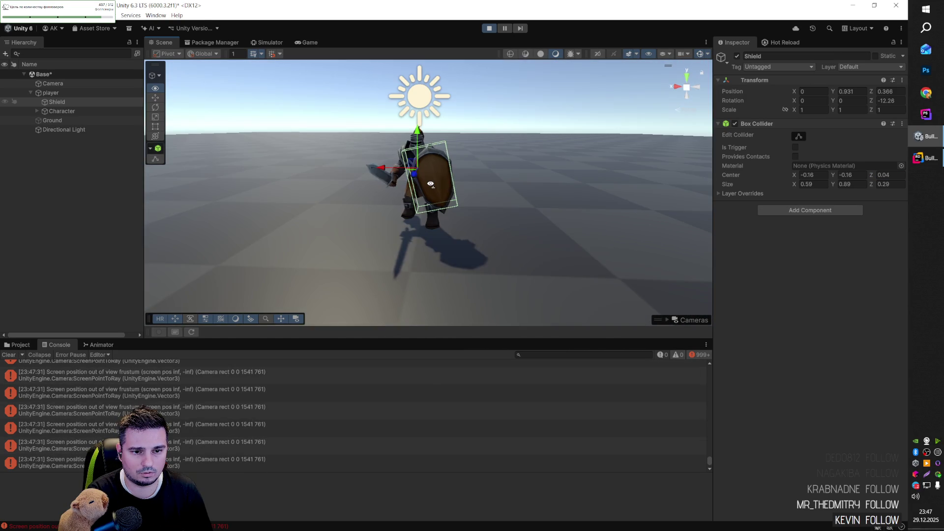
{"action": "mouse_move", "coordinate": [836, 174]}
{"action": "left_mouse_down"}
{"action": "mouse_move", "coordinate": [838, 186]}
{"action": "mouse_move", "coordinate": [797, 184]}
{"action": "mouse_move", "coordinate": [829, 185]}
{"action": "left_mouse_up"}
- Set the shield's Box Collider center Y to -0.18 and size to 0.66 × 0.97
{"action": "left_click", "coordinate": [834, 184]}
{"action": "scroll", "coordinate": [455, 180], "scroll_direction": "up", "scroll_amount": 5}
{"action": "scroll", "coordinate": [455, 180], "scroll_direction": "down", "scroll_amount": 6}
{"action": "scroll", "coordinate": [456, 175], "scroll_direction": "up", "scroll_amount": 2}
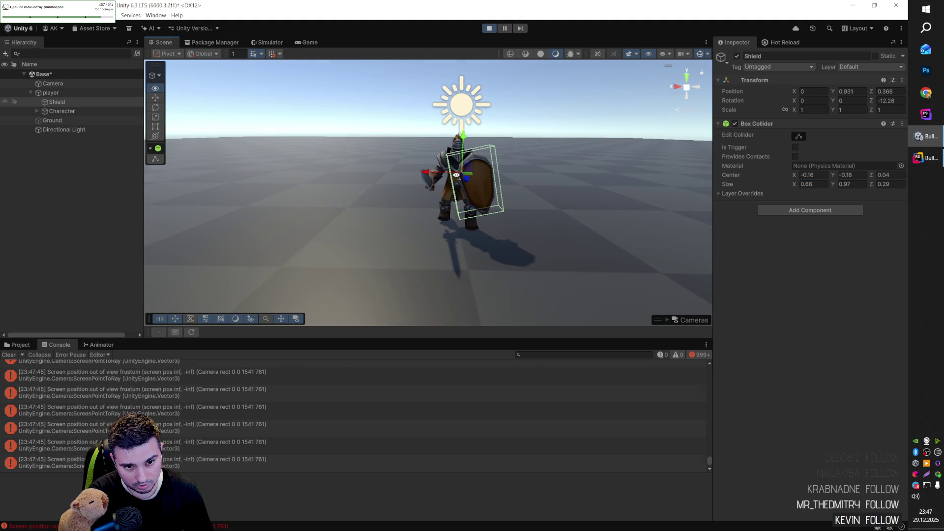
{"action": "left_click_drag", "start_coordinate": [456, 174], "coordinate": [455, 186]}
- Show the frustum error's stack trace and dock the Game view beside the Scene view
{"action": "left_click", "coordinate": [117, 427]}
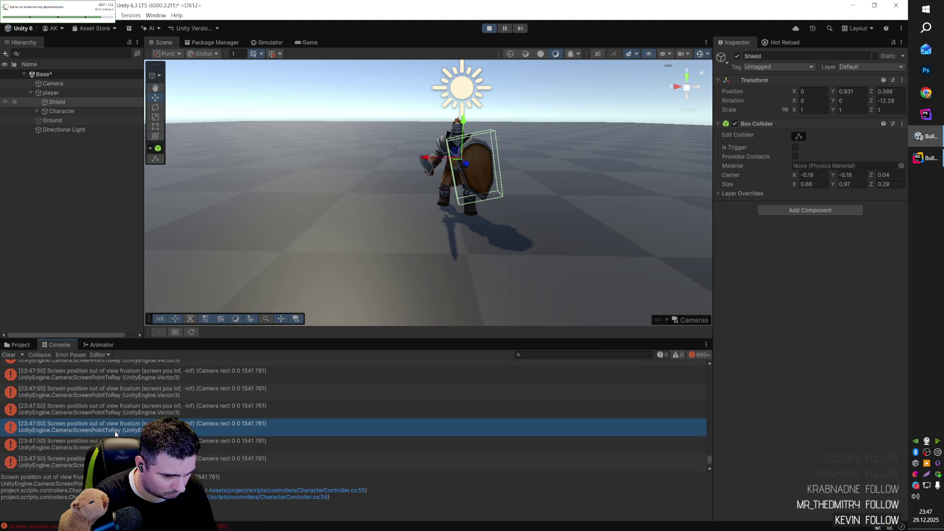
{"action": "scroll", "coordinate": [432, 95], "scroll_direction": "up", "scroll_amount": 5}
{"action": "left_click_drag", "start_coordinate": [432, 95], "coordinate": [349, 197]}
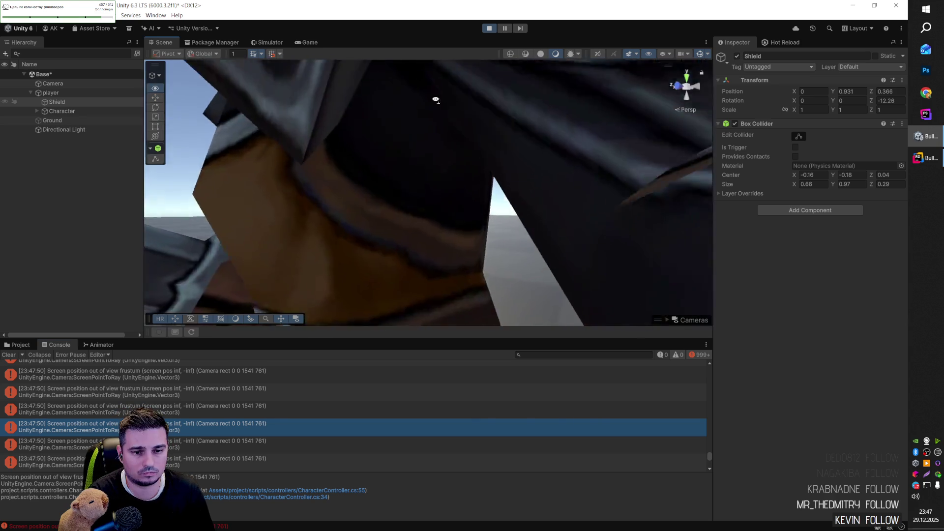
{"action": "left_click_drag", "start_coordinate": [309, 42], "coordinate": [621, 224]}
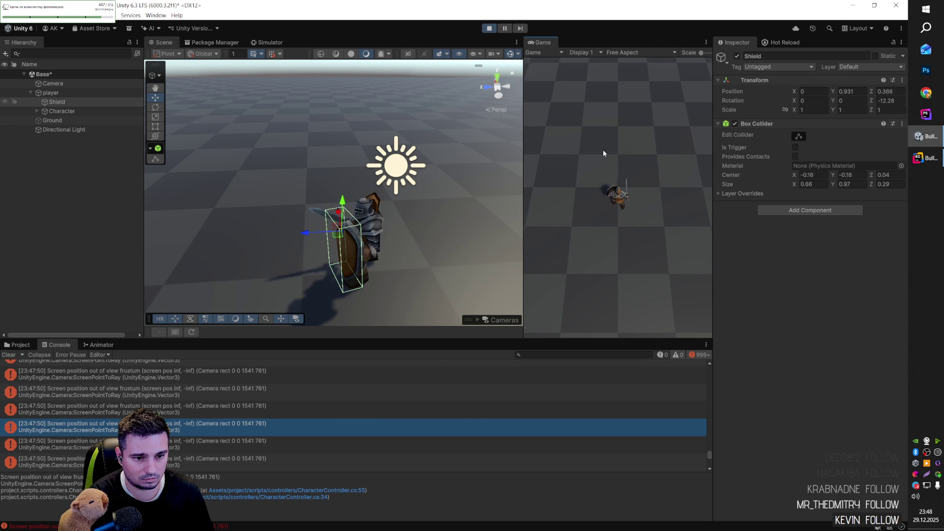
- Walk the knight forward, back, left and right with WASD, then stop Play mode
{"action": "key", "text": "w"}
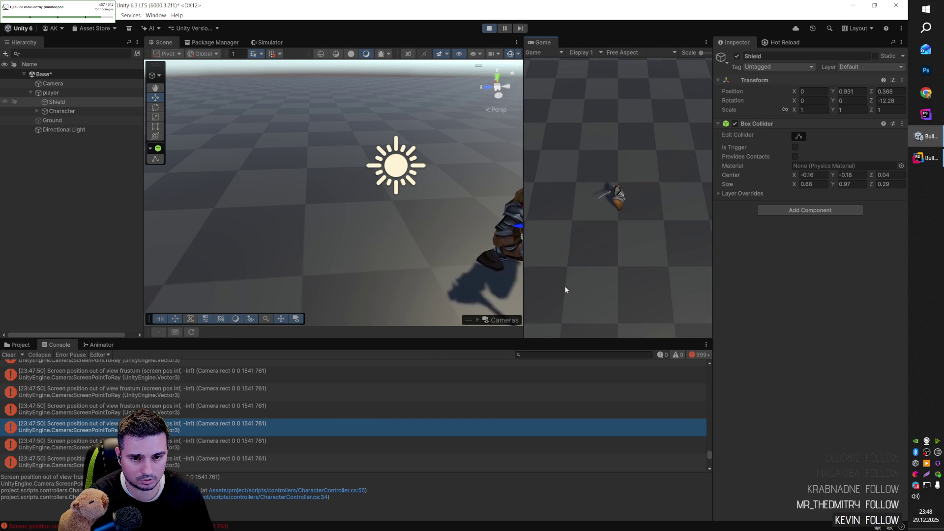
{"action": "key", "text": "w"}
{"action": "key", "text": "w"}
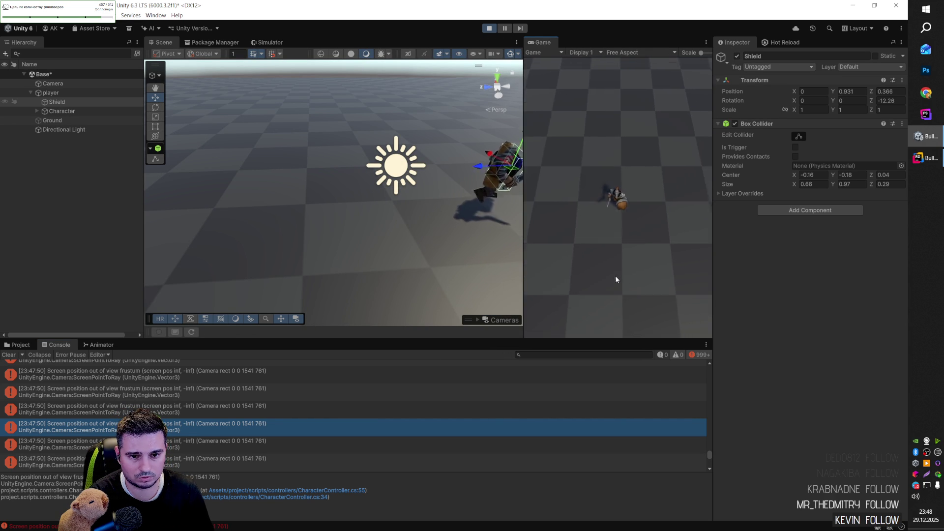
{"action": "key", "text": "w"}
{"action": "key", "text": "s"}
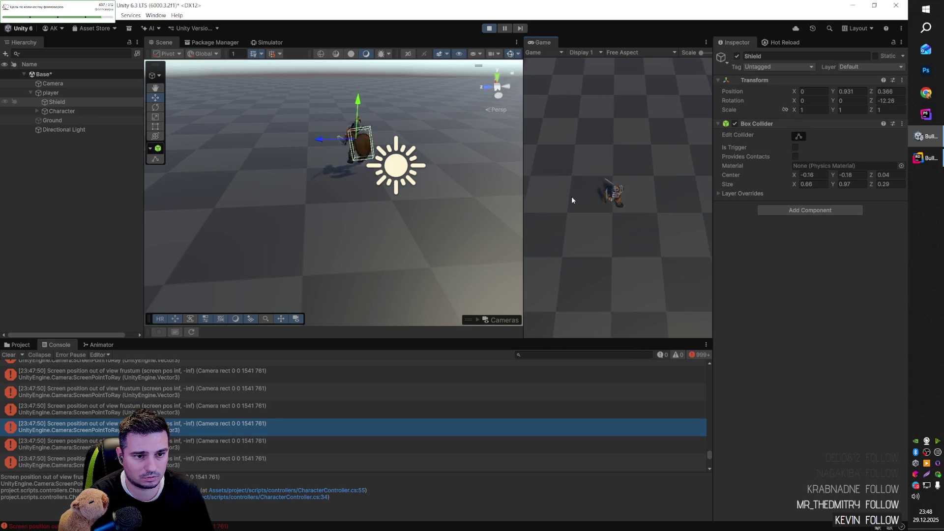
{"action": "key", "text": "s"}
{"action": "key", "text": "s"}
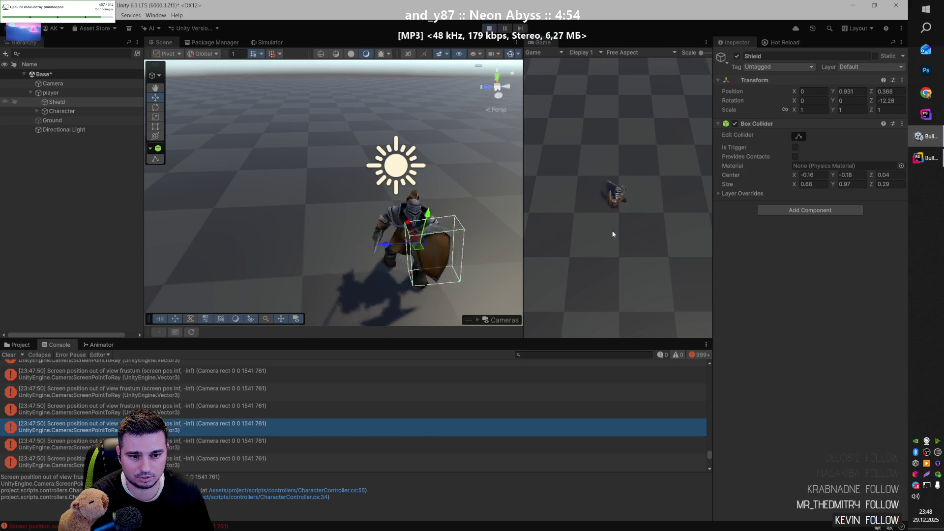
{"action": "key", "text": "w"}
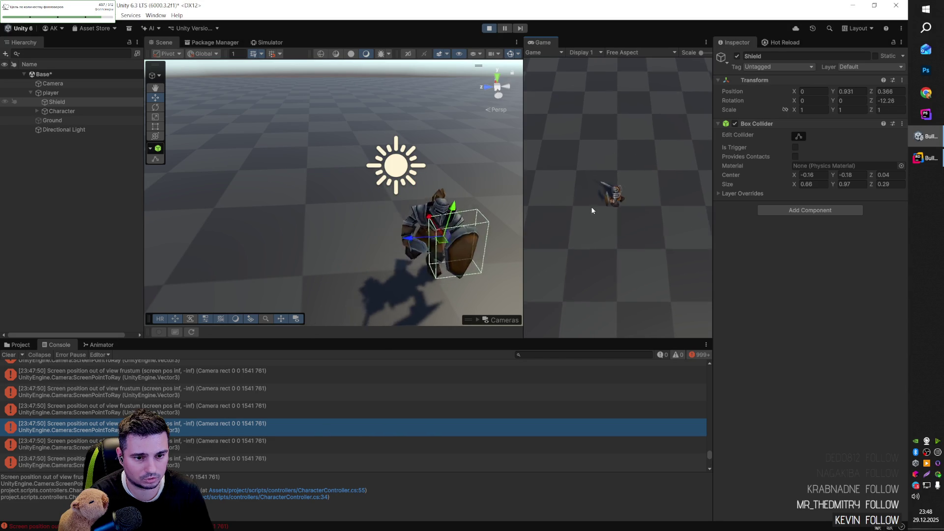
{"action": "key", "text": "a"}
{"action": "key", "text": "a"}
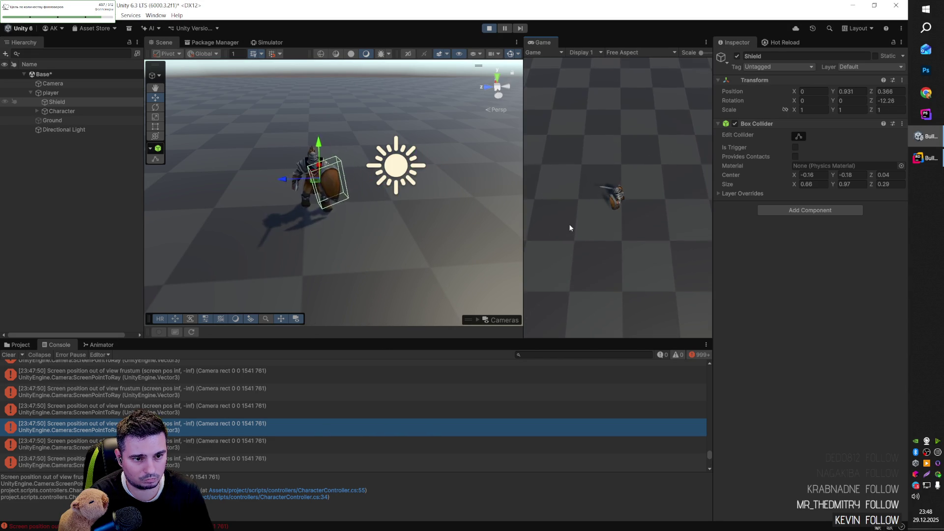
{"action": "key", "text": "w"}
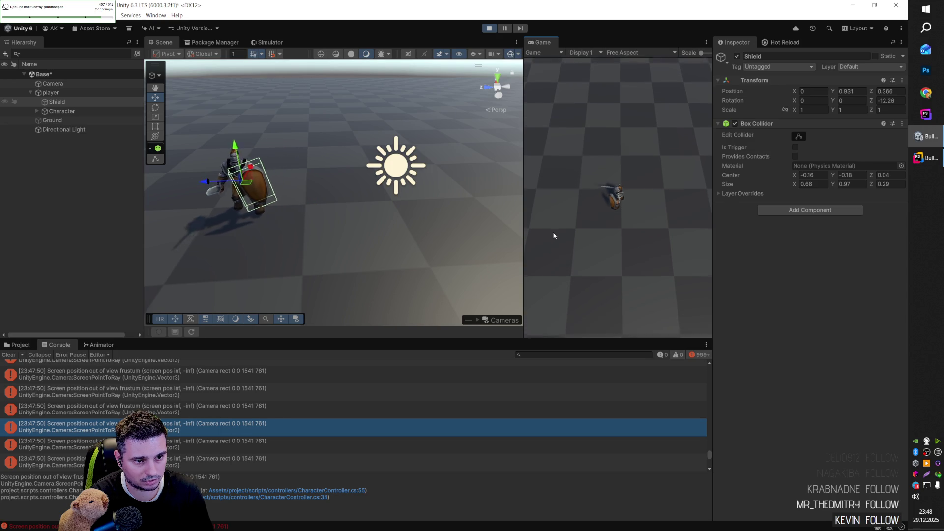
{"action": "key", "text": "d"}
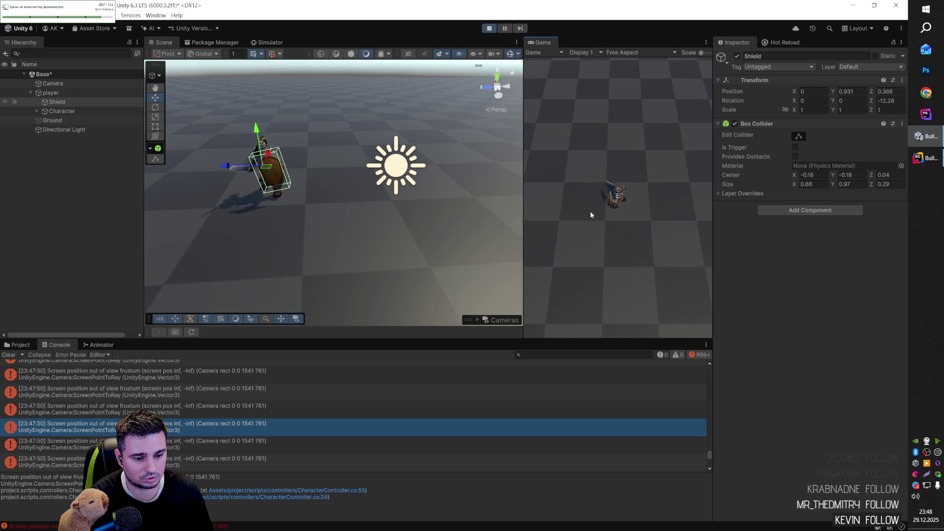
{"action": "left_click", "coordinate": [492, 29]}
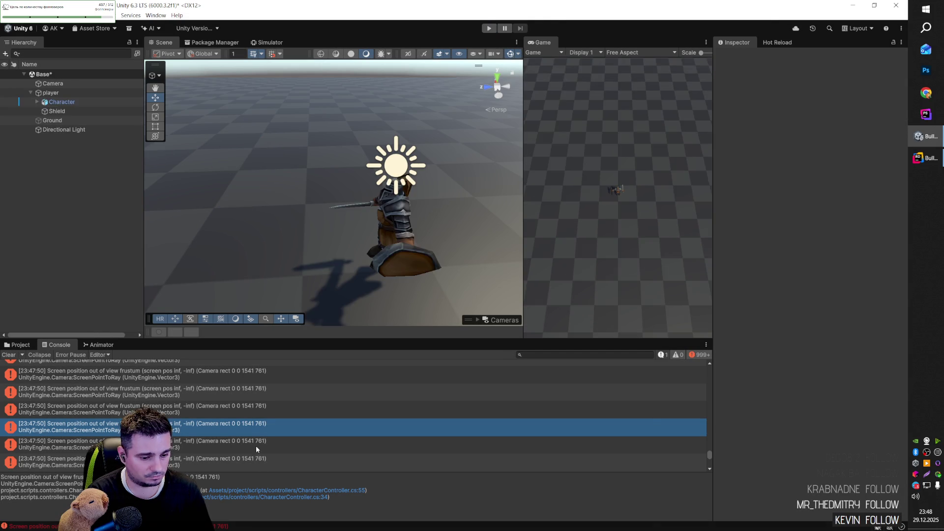
- Open the error's source in CharacterController.cs at the RotateFceToCursorPosition code around line 54
{"action": "left_click", "coordinate": [355, 492]}
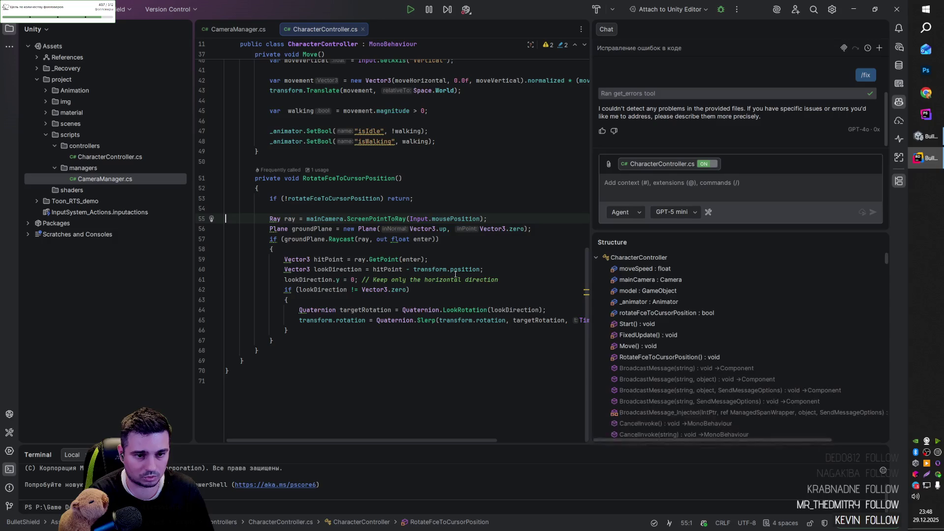
{"action": "left_click", "coordinate": [324, 218]}
{"action": "left_click", "coordinate": [332, 212]}
{"action": "key", "text": "alt+Tab"}
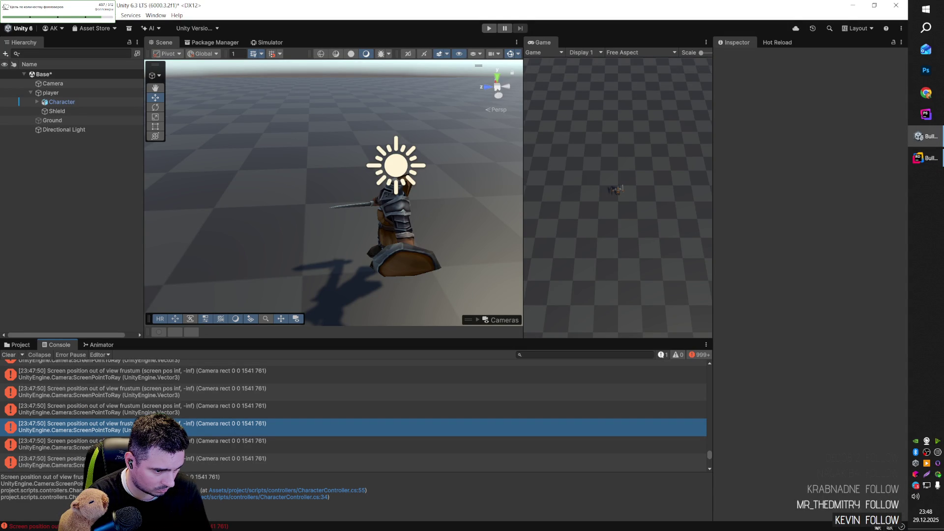
{"action": "double_click", "coordinate": [195, 427]}
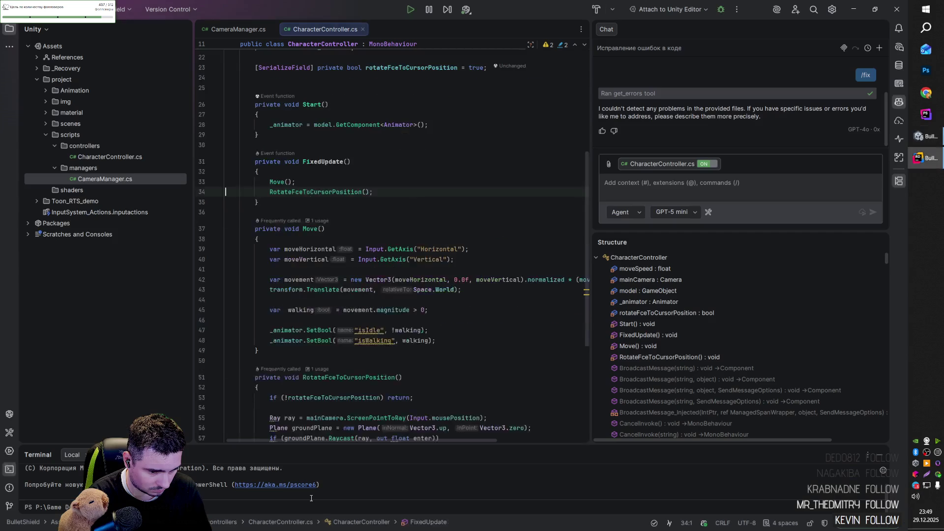
{"action": "left_click", "coordinate": [317, 192]}
{"action": "scroll", "coordinate": [317, 192], "scroll_direction": "down", "scroll_amount": 4}
{"action": "left_click", "coordinate": [336, 284]}
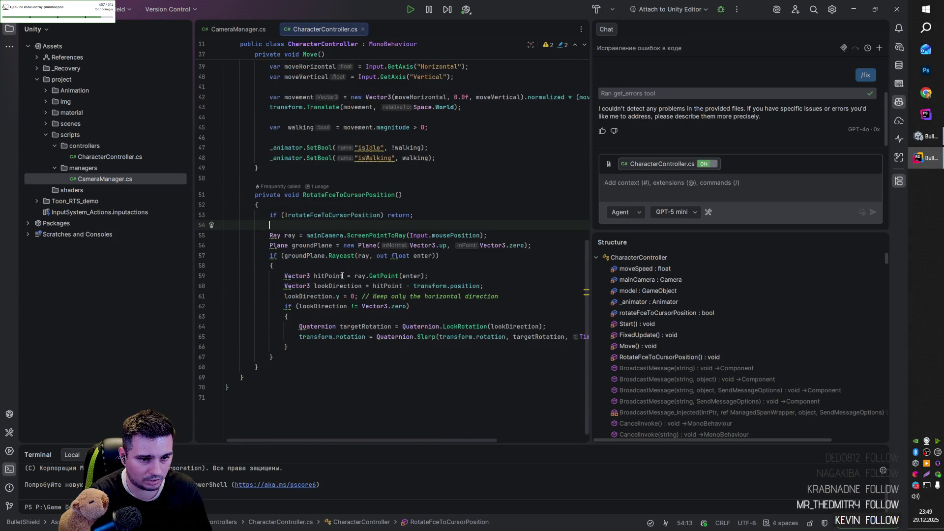
- Copy the error's stack trace in Unity and select the whole RotateFceToCursorPosition method in Rider
{"action": "key", "text": "alt+Tab"}
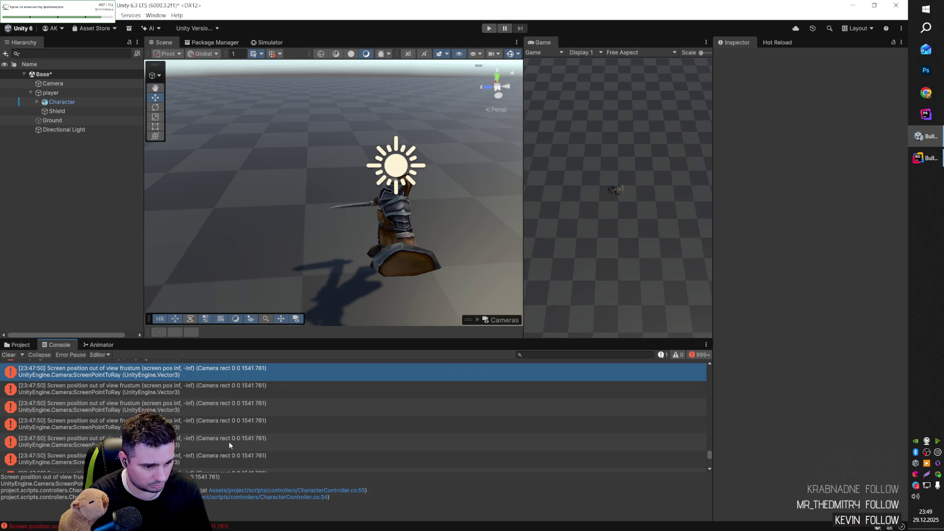
{"action": "left_click", "coordinate": [207, 486]}
{"action": "left_click", "coordinate": [207, 487]}
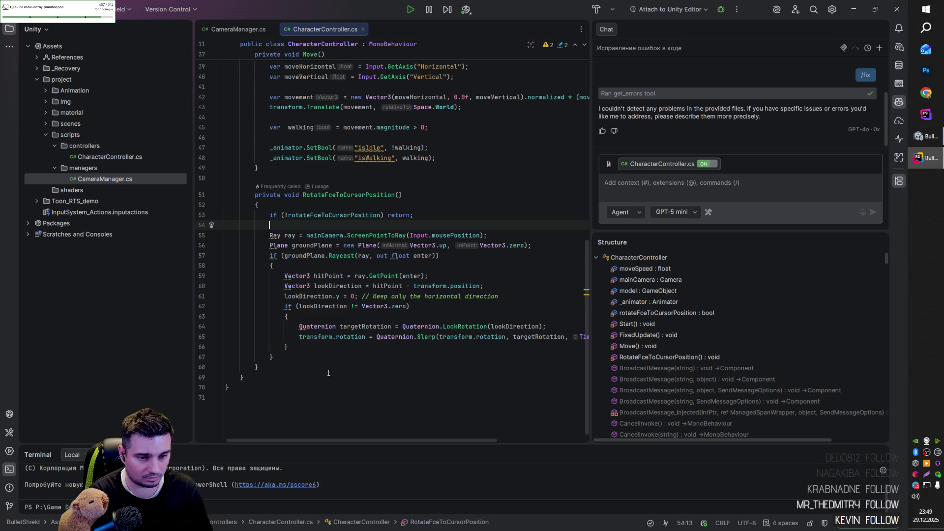
{"action": "left_click_drag", "start_coordinate": [268, 368], "coordinate": [249, 195]}
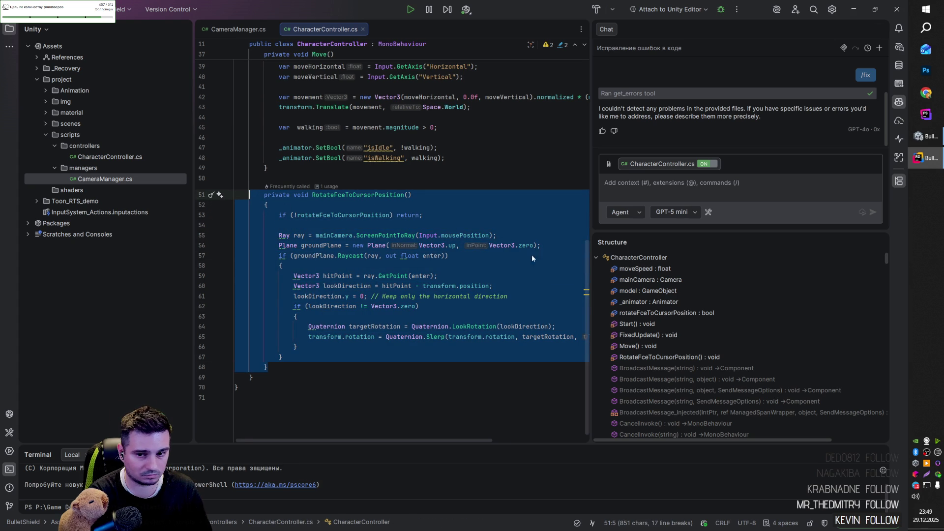
- In a new AI chat, paste the stack trace and ask 'Что за проблема?'
{"action": "left_click", "coordinate": [879, 48]}
{"action": "key", "text": "ctrl+v"}
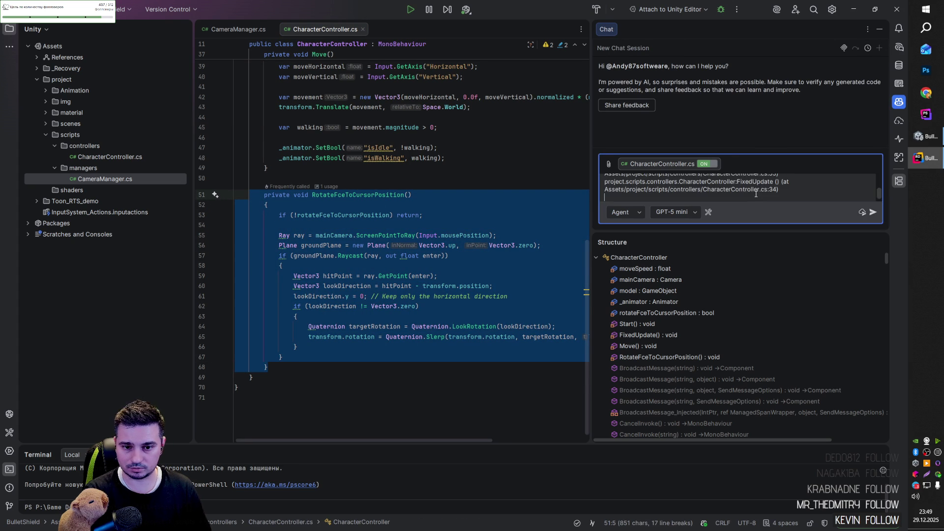
{"action": "type", "text": "Что за проблема?"}
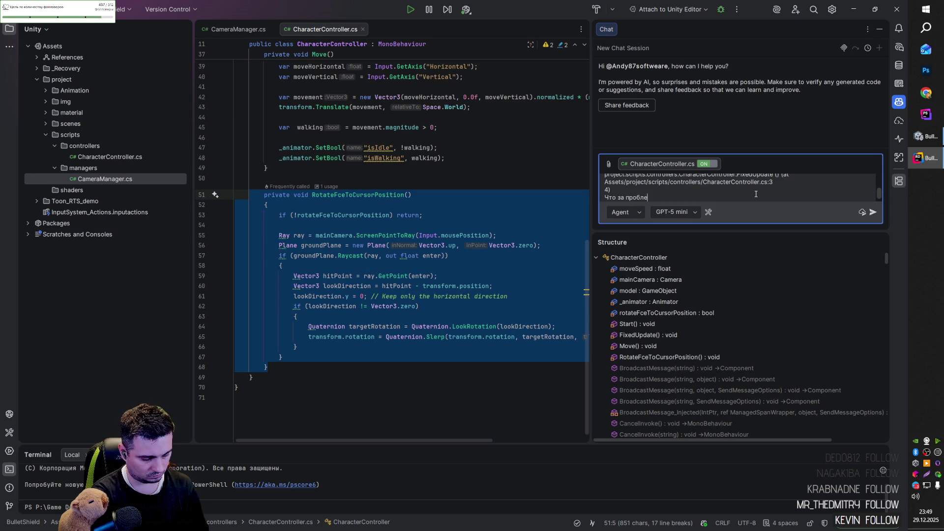
{"action": "key", "text": "Return"}
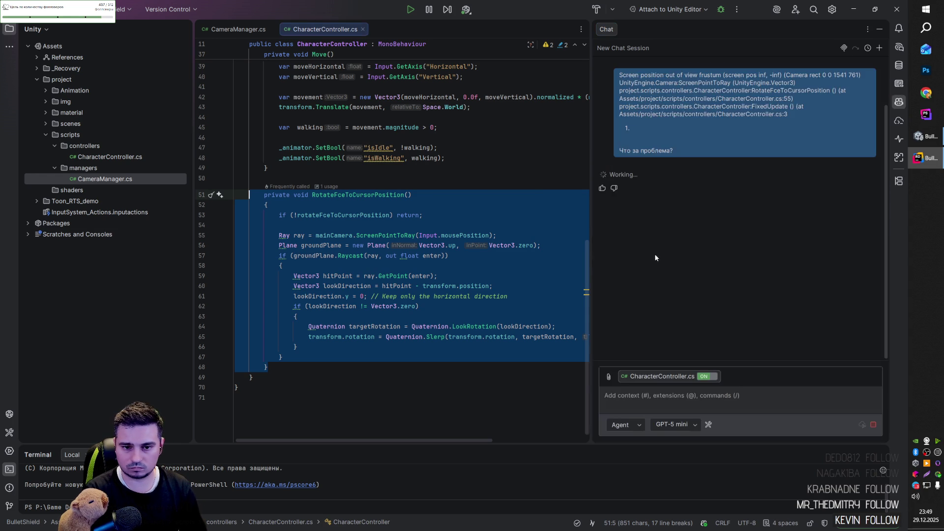
- Review the AI's proposed camera null check and off-screen cursor guards in RotateFceToCursorPosition
{"action": "left_click", "coordinate": [436, 265]}
{"action": "left_click", "coordinate": [424, 223]}
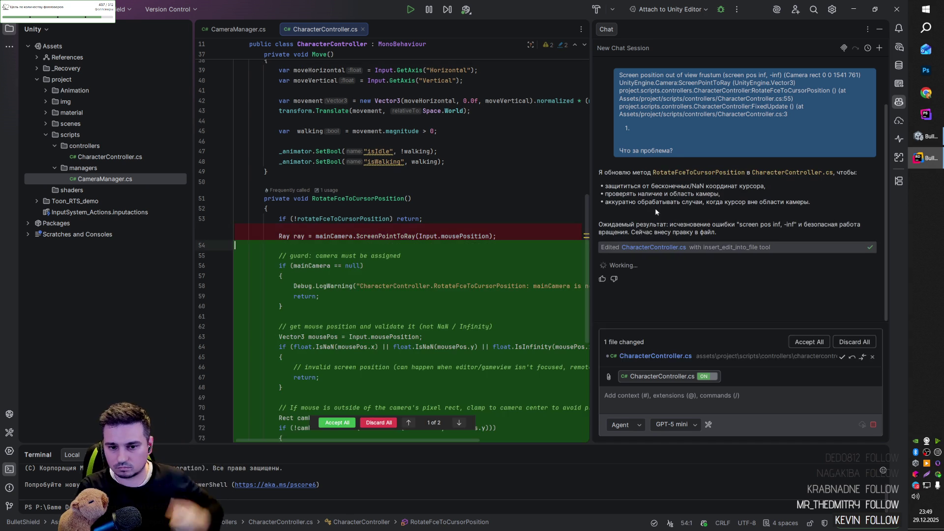
{"action": "scroll", "coordinate": [418, 317], "scroll_direction": "down", "scroll_amount": 6}
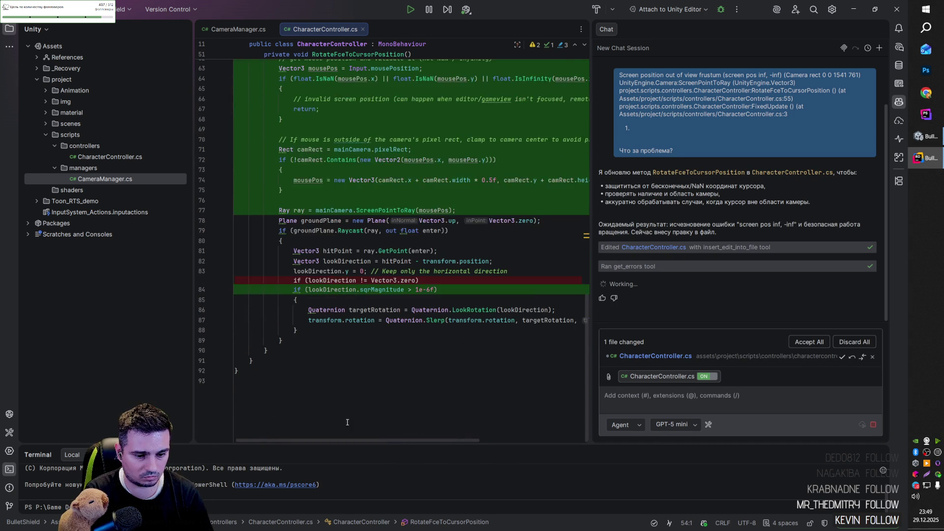
{"action": "scroll", "coordinate": [418, 317], "scroll_direction": "down", "scroll_amount": 1}
{"action": "scroll", "coordinate": [406, 266], "scroll_direction": "up", "scroll_amount": 3}
{"action": "left_click_drag", "start_coordinate": [391, 259], "coordinate": [391, 252]}
{"action": "scroll", "coordinate": [391, 252], "scroll_direction": "up", "scroll_amount": 4}
{"action": "left_click", "coordinate": [391, 290]}
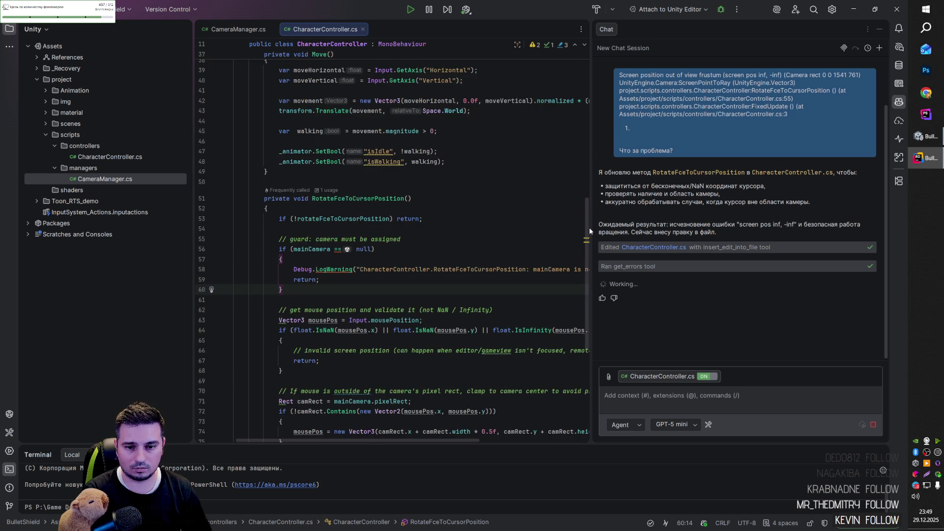
{"action": "left_click_drag", "start_coordinate": [591, 229], "coordinate": [676, 229]}
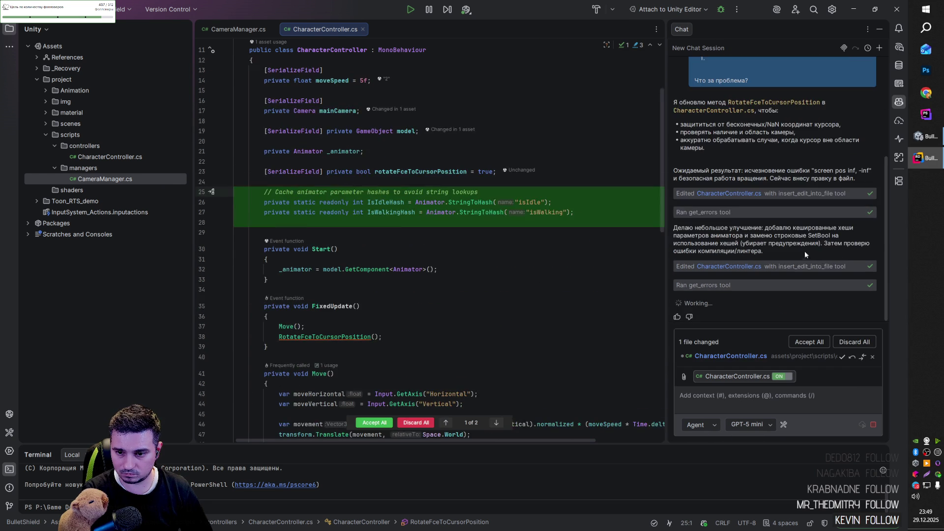
- Accept all the AI's edits to CharacterController.cs, read through the new code, then return to Unity
{"action": "left_click", "coordinate": [809, 342]}
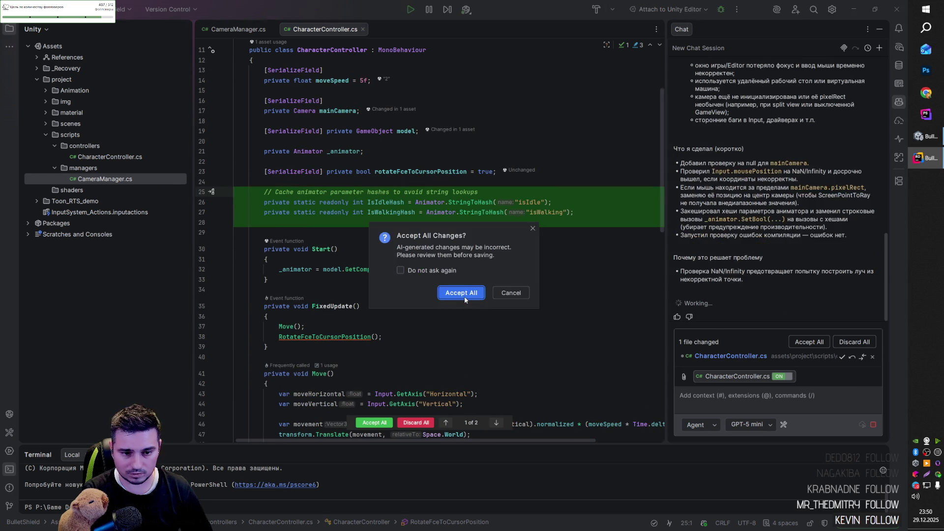
{"action": "left_click", "coordinate": [459, 293]}
{"action": "scroll", "coordinate": [522, 223], "scroll_direction": "down", "scroll_amount": 8}
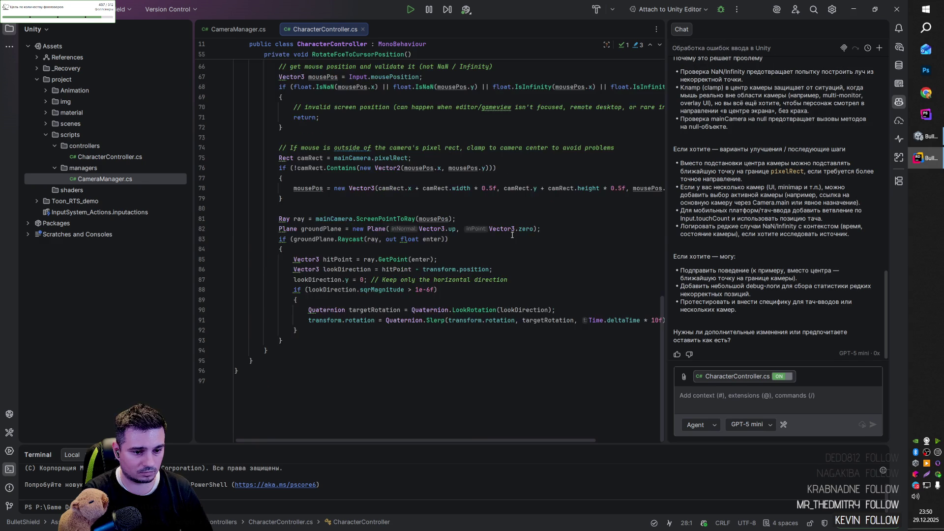
{"action": "scroll", "coordinate": [512, 236], "scroll_direction": "down", "scroll_amount": 7}
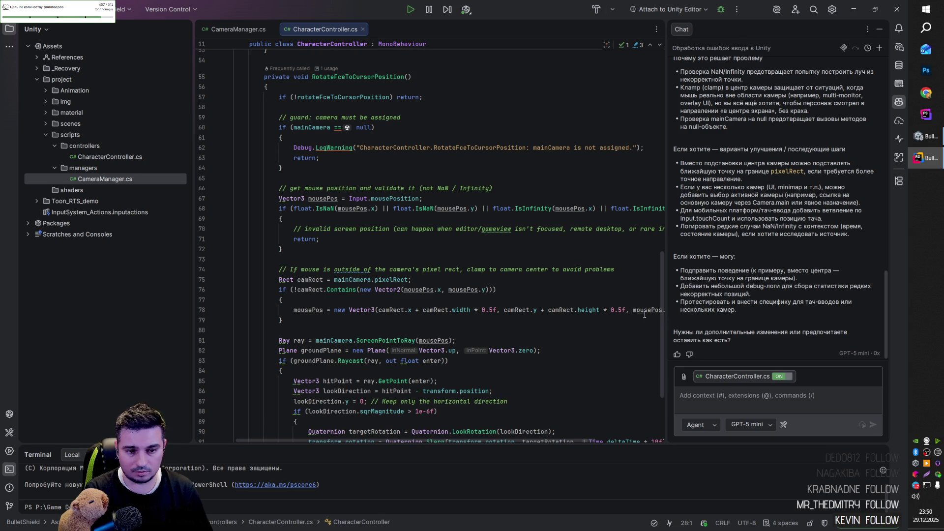
{"action": "key", "text": "alt+Tab"}
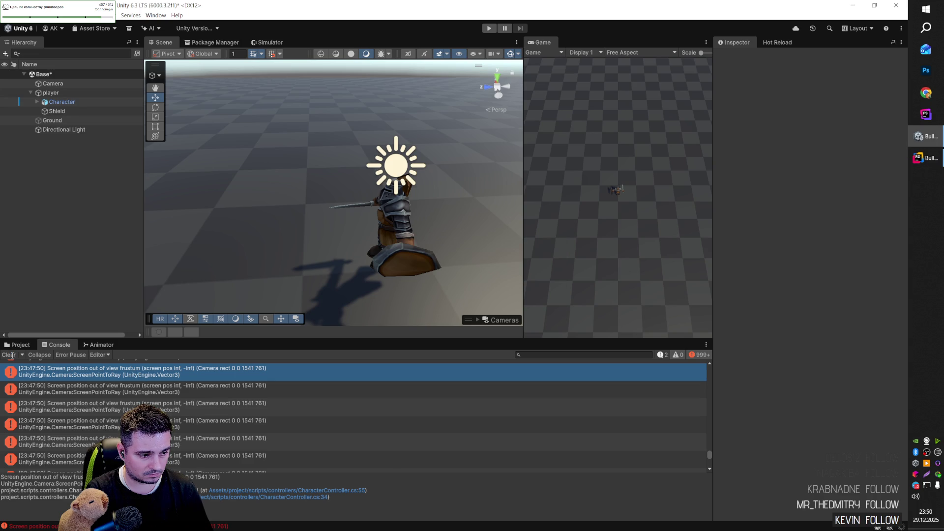
- Clear the Console errors and start Play mode to test the patched controller
{"action": "left_click", "coordinate": [8, 355]}
{"action": "left_click", "coordinate": [488, 28]}
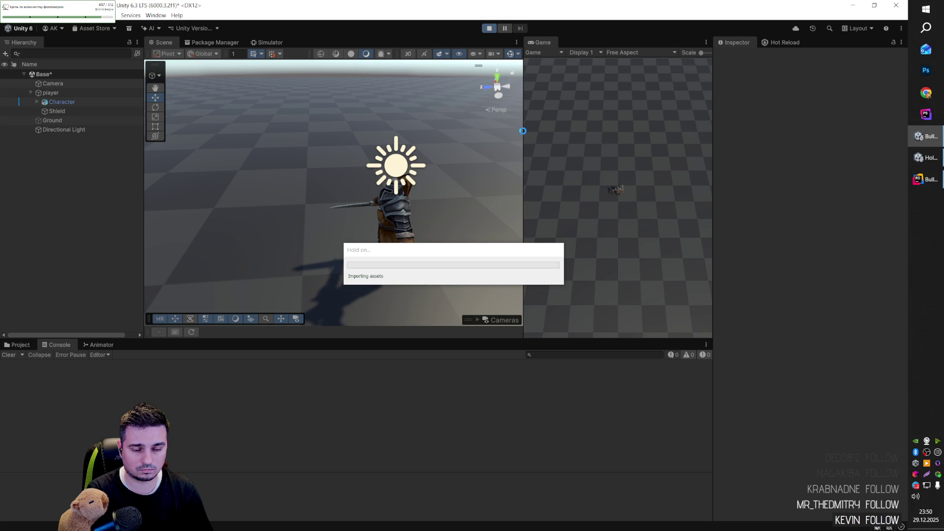